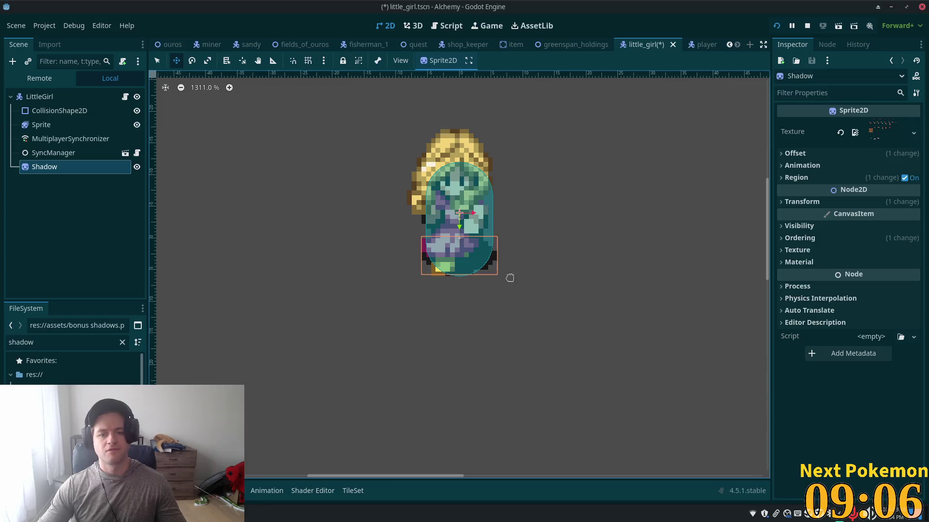
# Save the little girl scene, launch the project and log into the game
pyautogui.hotkey('ctrl', 's')
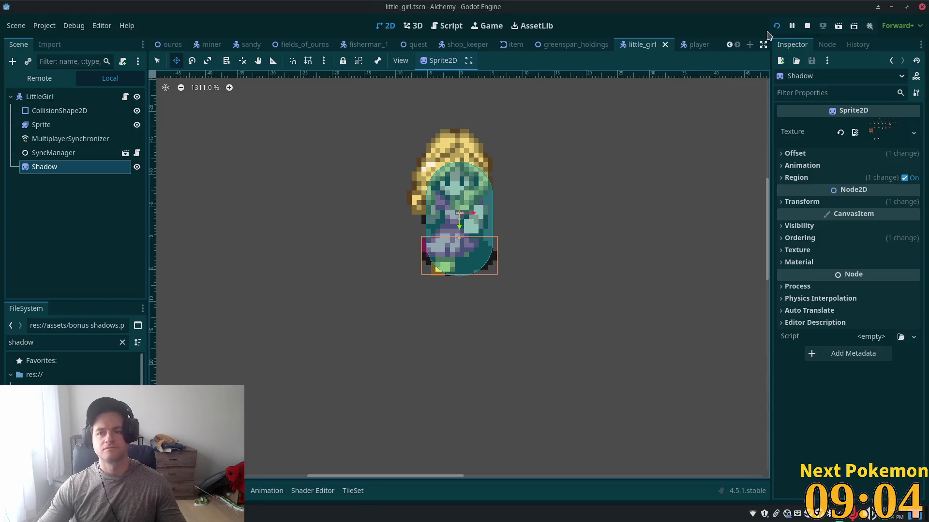
pyautogui.click(775, 27)
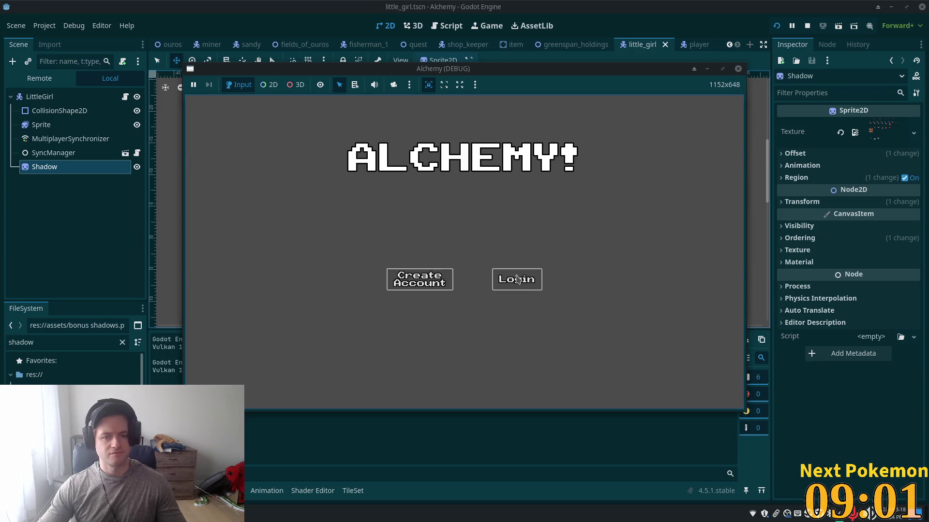
pyautogui.click(517, 277)
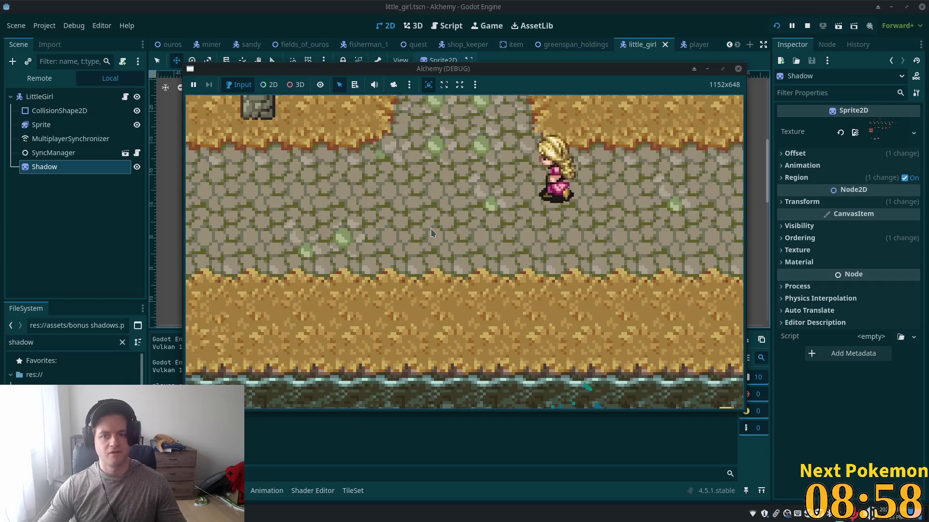
# Walk the girl across the bridge, past the flower beds and up the stone path, then stop the playtest
pyautogui.press('Left')
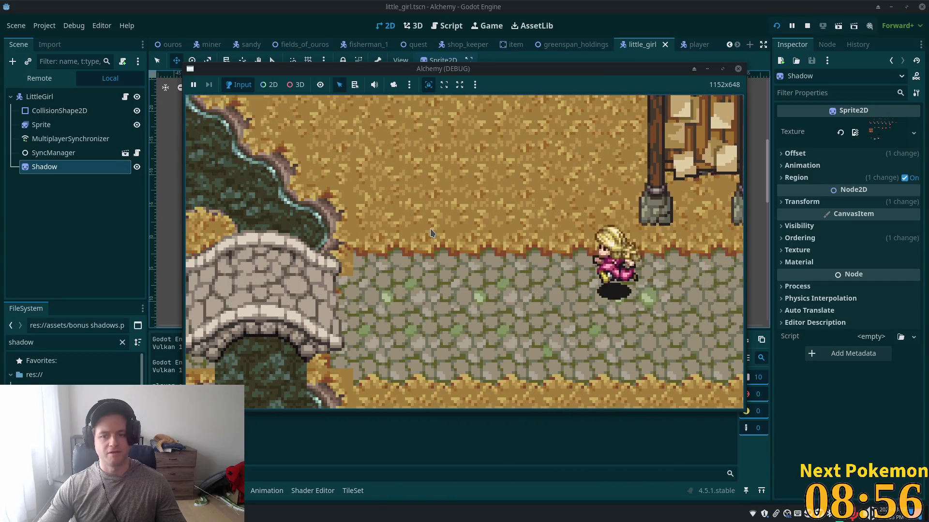
pyautogui.press('Left')
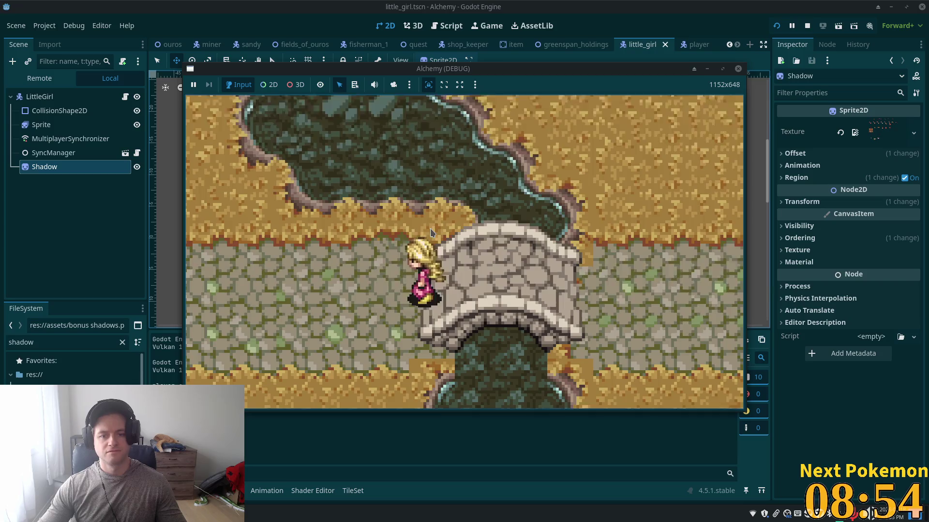
pyautogui.press('Down')
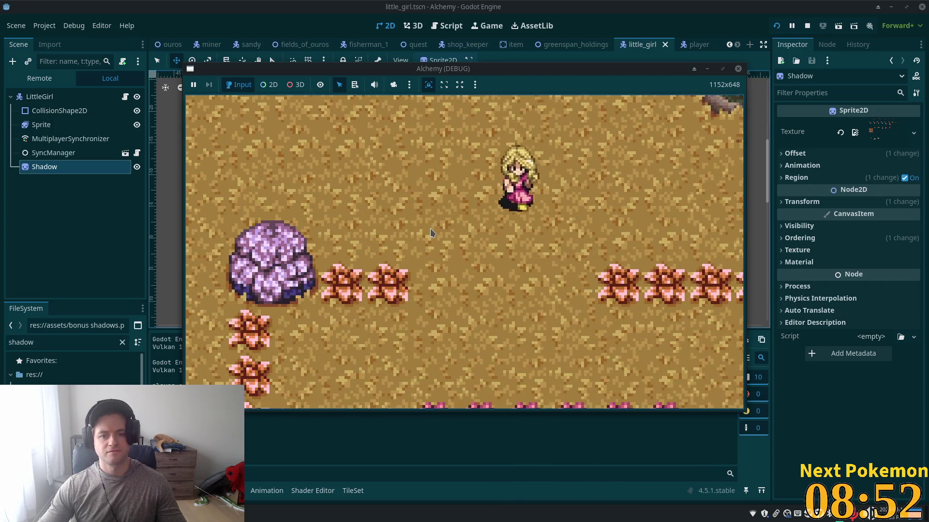
pyautogui.press('Down')
pyautogui.press('Left')
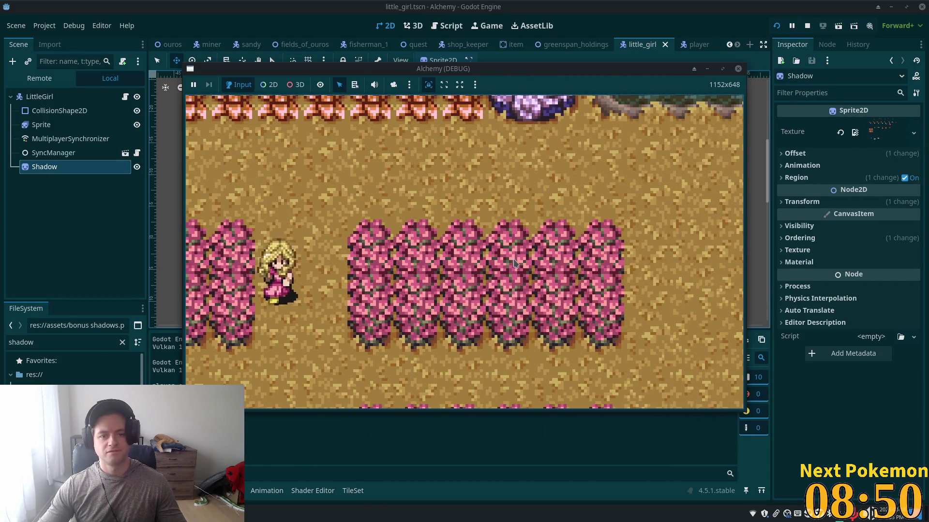
pyautogui.press('Up')
pyautogui.press('Right')
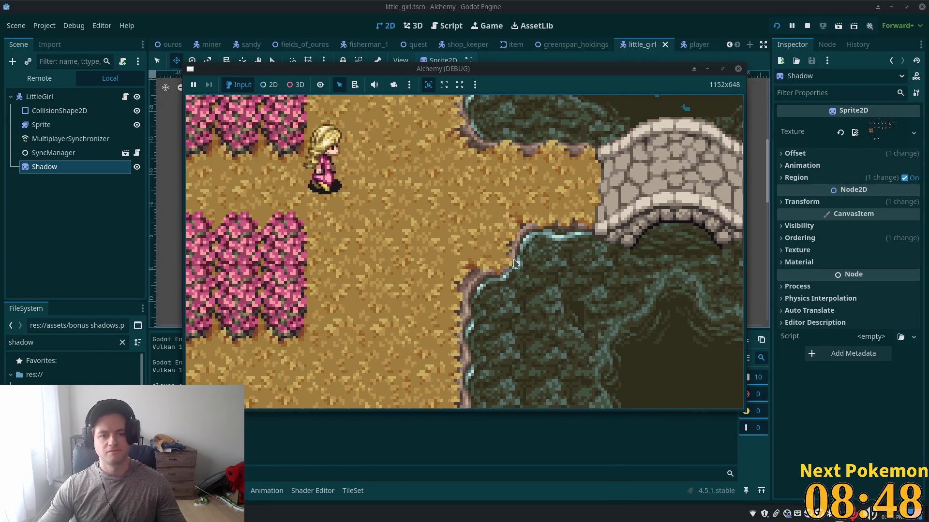
pyautogui.press('Right')
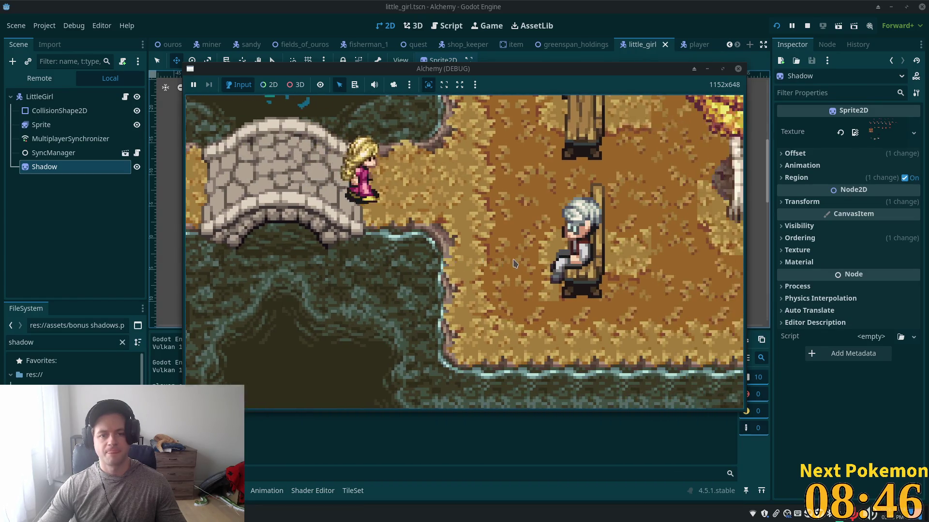
pyautogui.press('Right')
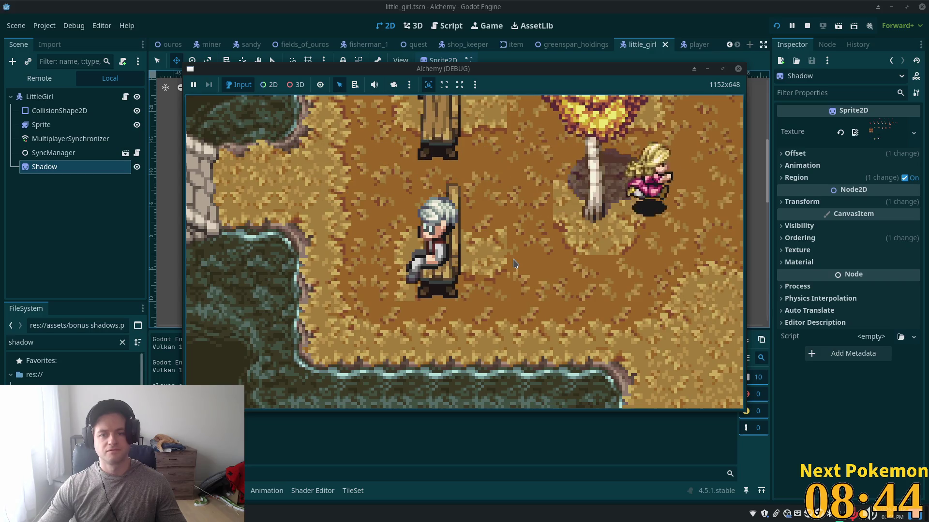
pyautogui.press('Right')
pyautogui.press('Up')
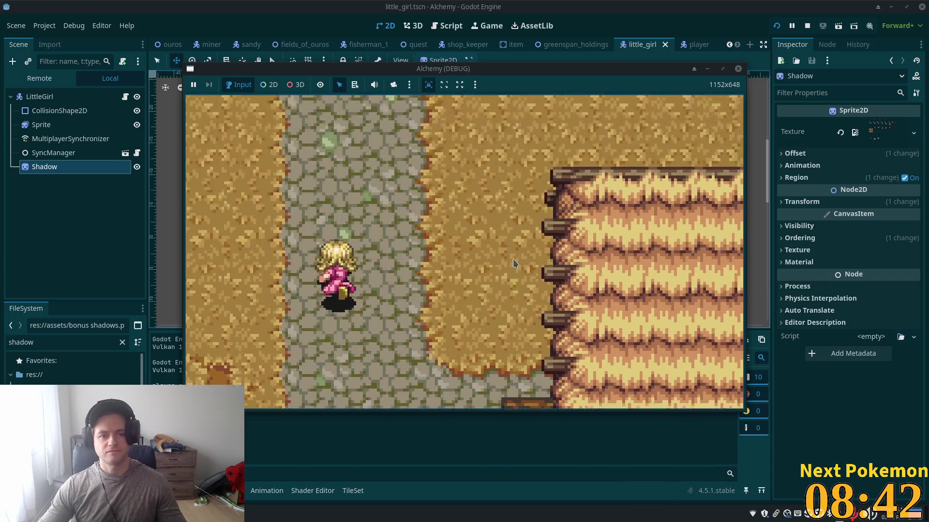
pyautogui.press('Up')
pyautogui.press('F8')
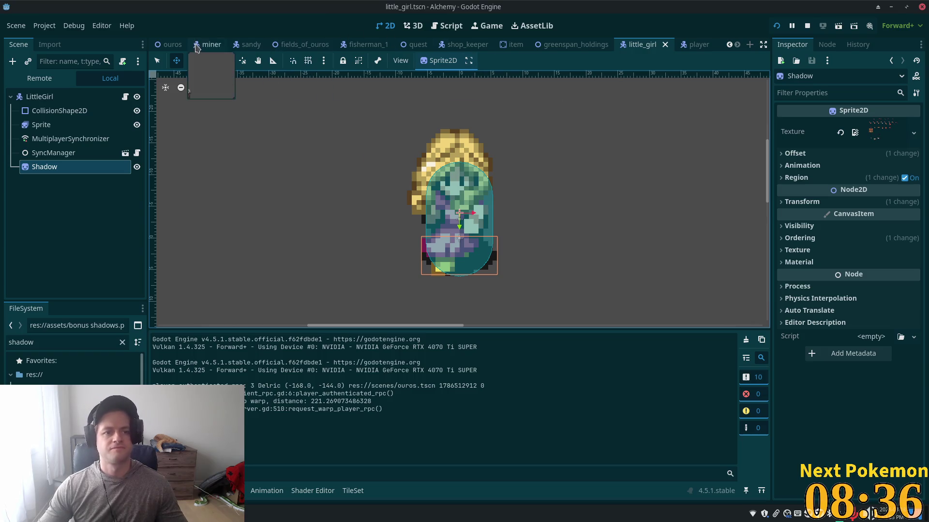
pyautogui.scroll(-5, 399, 141)
pyautogui.scroll(-1, 403, 149)
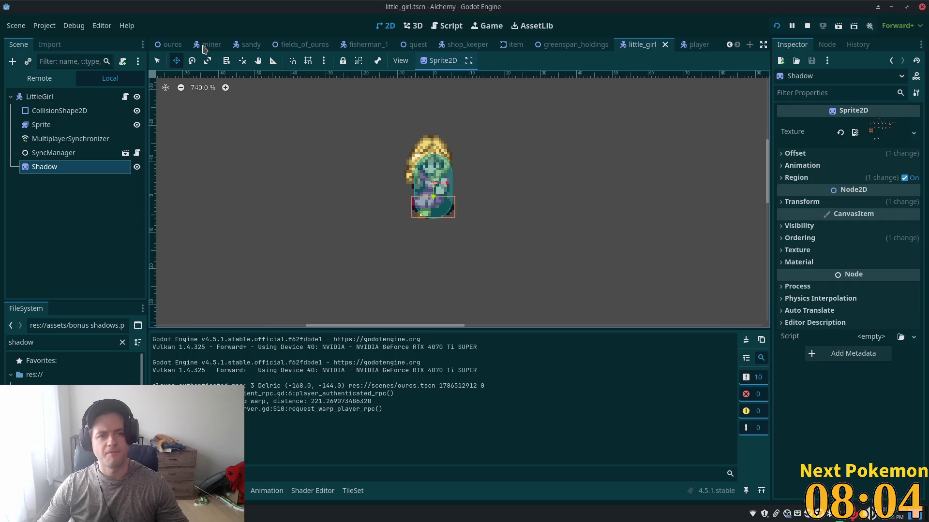
# Open the ouros scene, zoom on the central building and collapse the NPCs group in the Scene dock
pyautogui.click(167, 45)
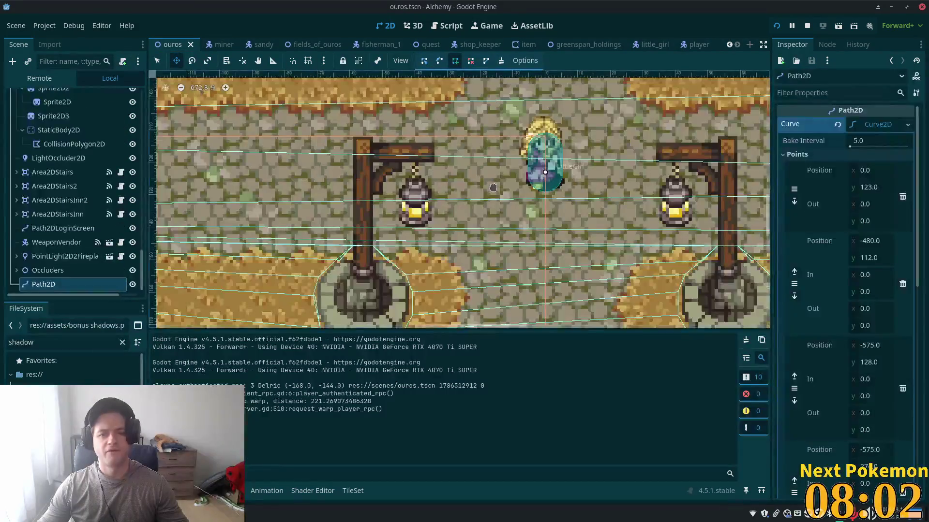
pyautogui.scroll(-8, 483, 178)
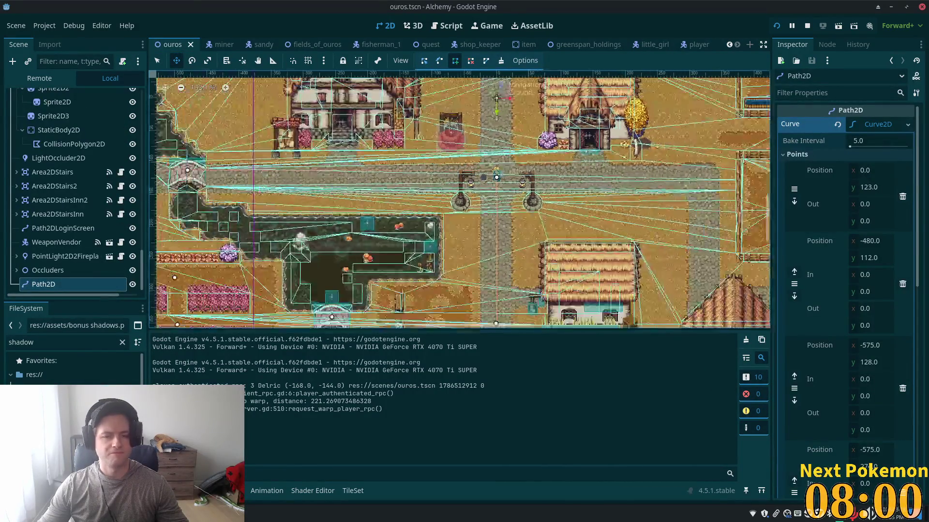
pyautogui.scroll(-4, 483, 169)
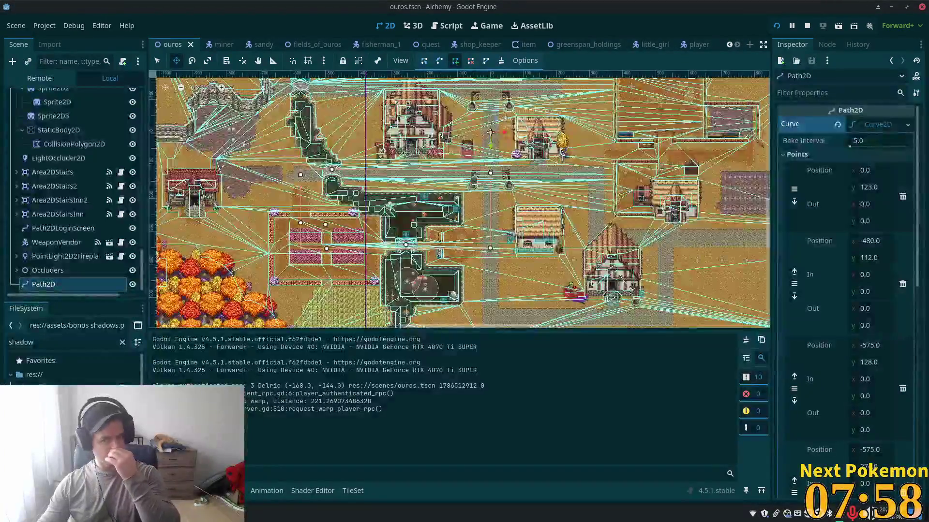
pyautogui.scroll(-3, 483, 193)
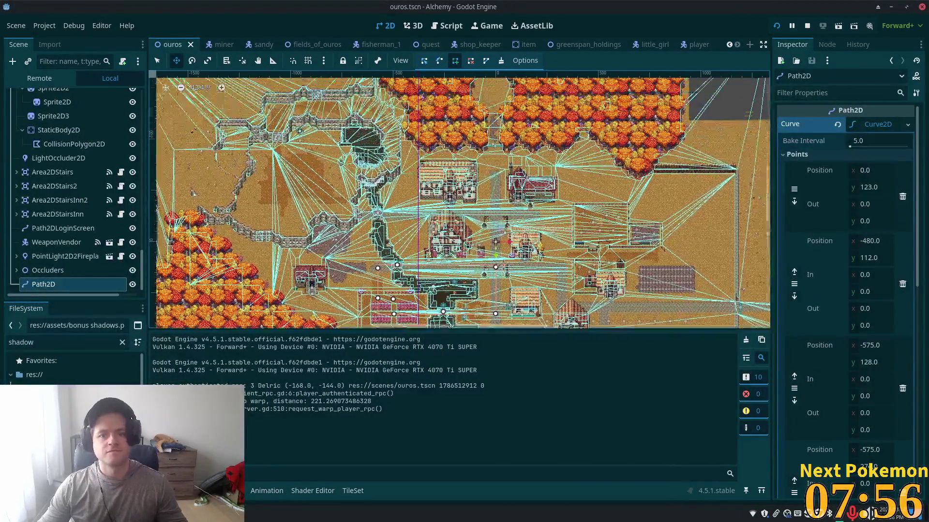
pyautogui.scroll(7, 495, 235)
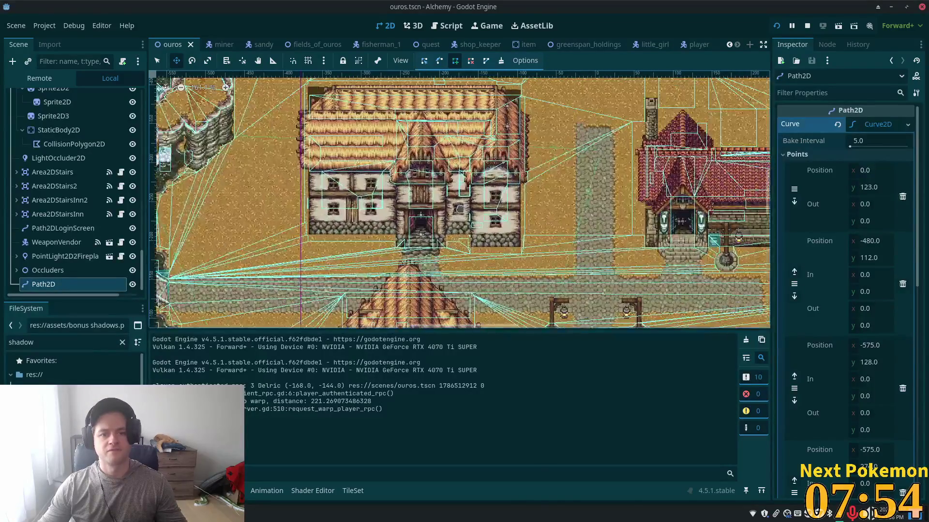
pyautogui.scroll(3, 459, 209)
pyautogui.scroll(2, 459, 209)
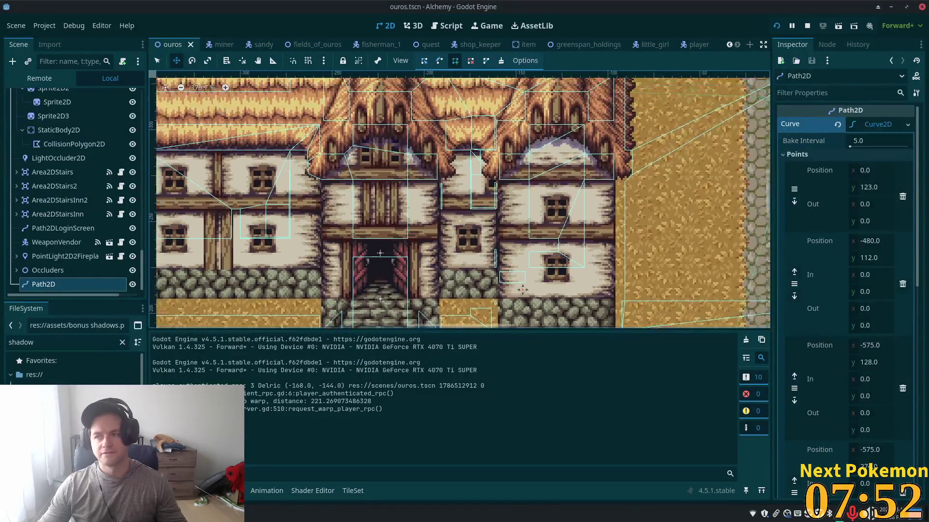
pyautogui.scroll(5, 144, 171)
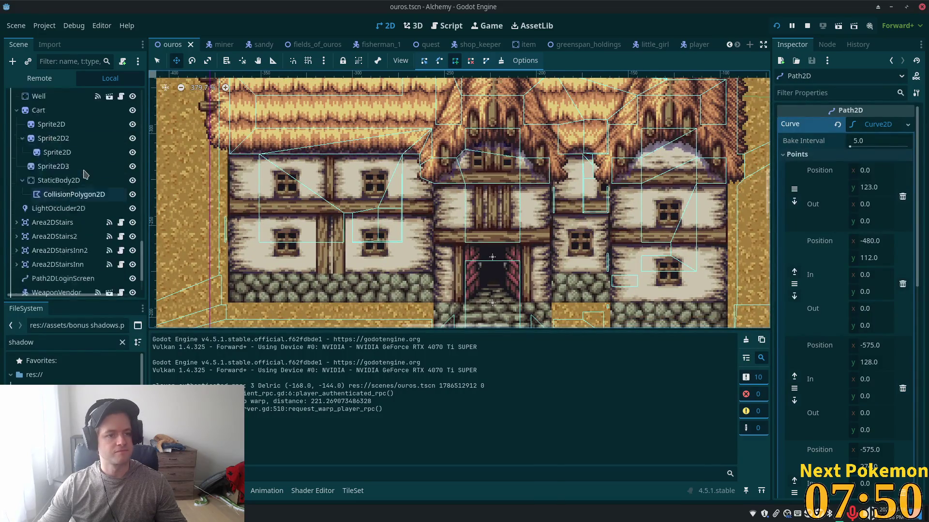
pyautogui.scroll(7, 71, 151)
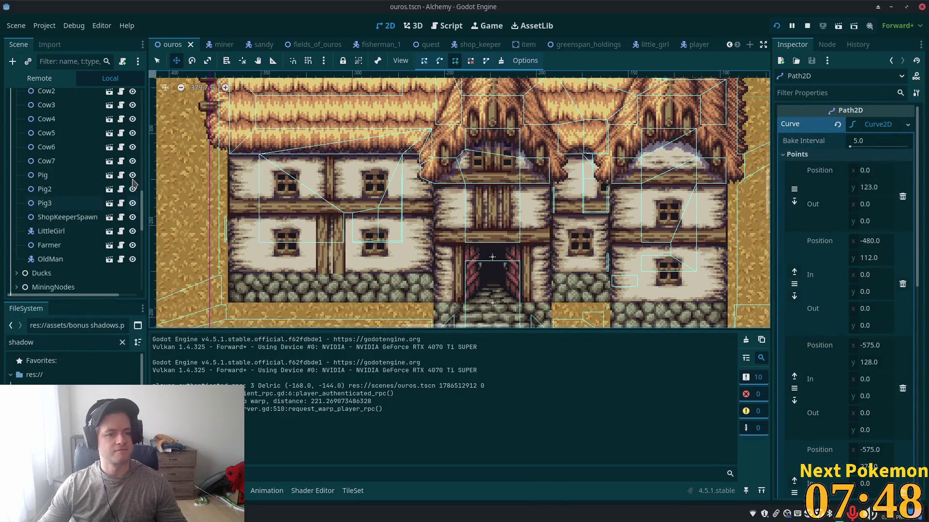
pyautogui.scroll(3, 72, 151)
pyautogui.click(17, 170)
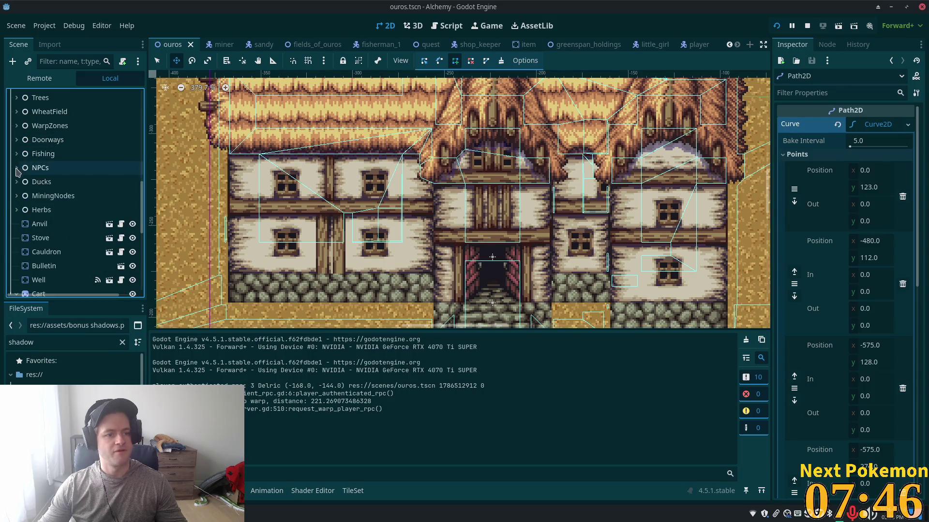
pyautogui.moveTo(141, 210); pyautogui.dragTo(140, 116)
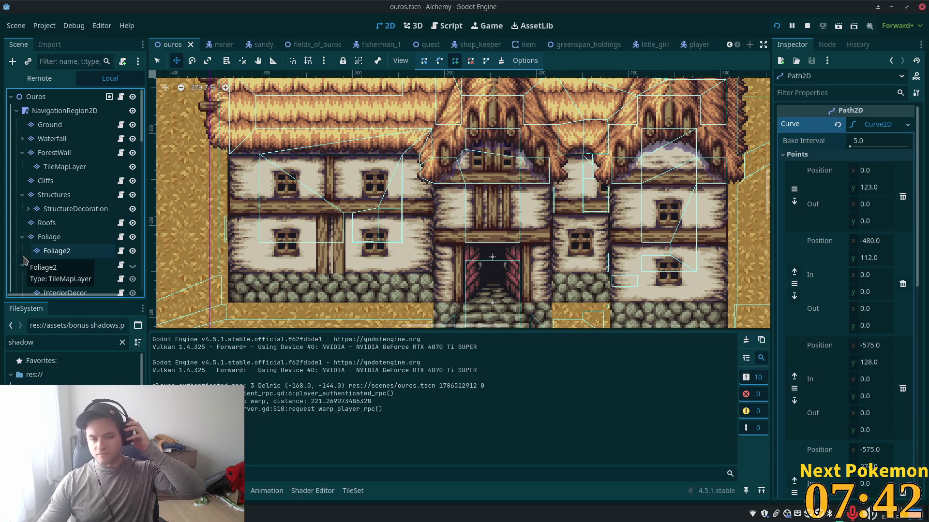
pyautogui.click(59, 195)
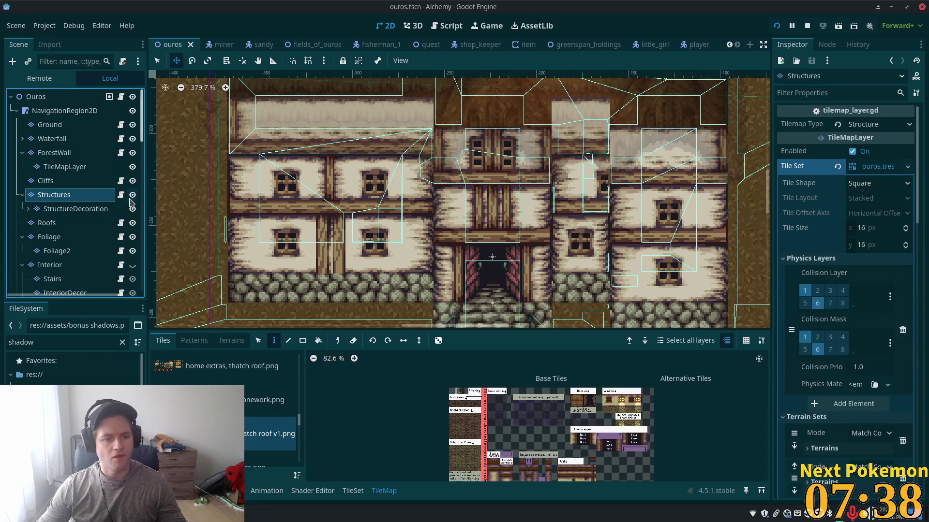
pyautogui.click(132, 195)
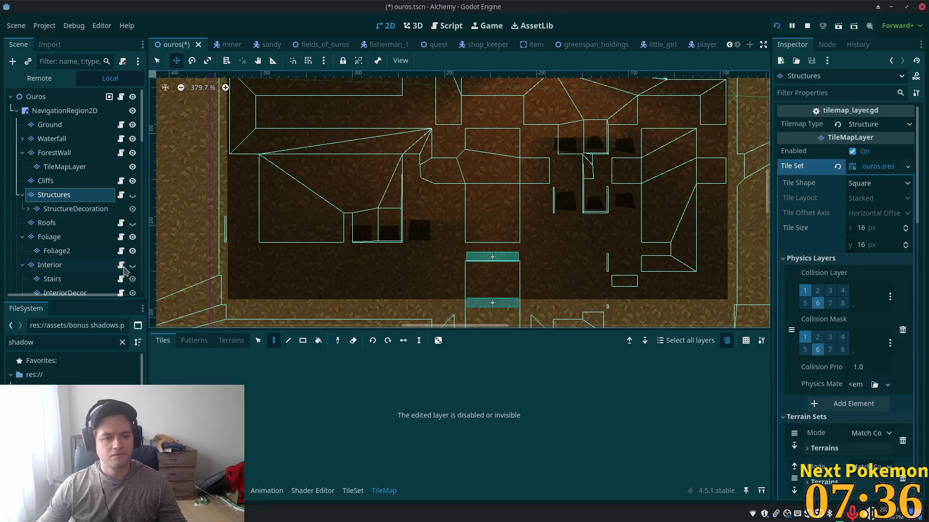
pyautogui.scroll(-3, 128, 269)
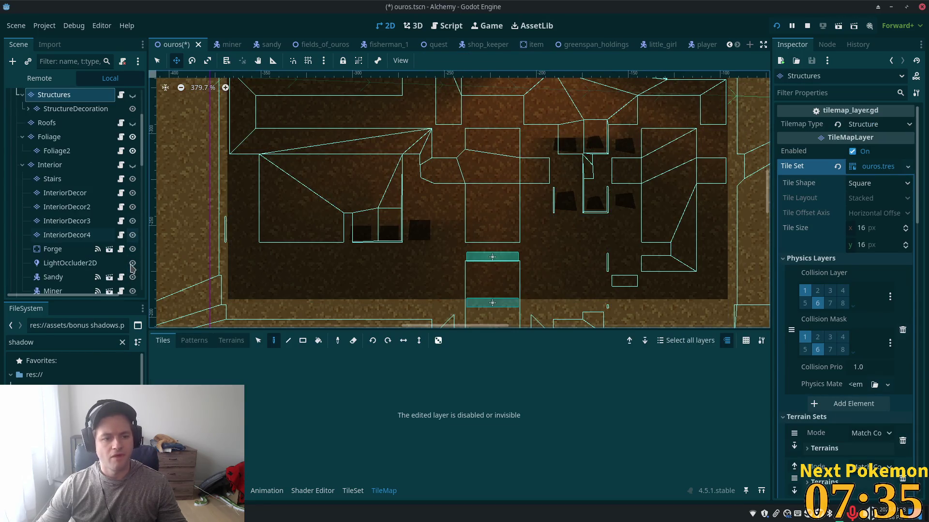
pyautogui.click(23, 165)
pyautogui.click(133, 179)
pyautogui.click(60, 179)
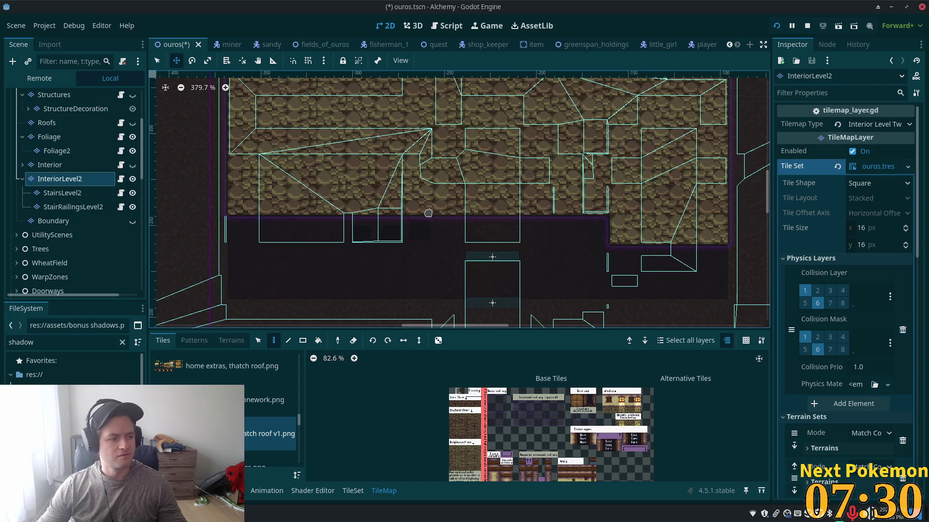
pyautogui.scroll(-4, 428, 212)
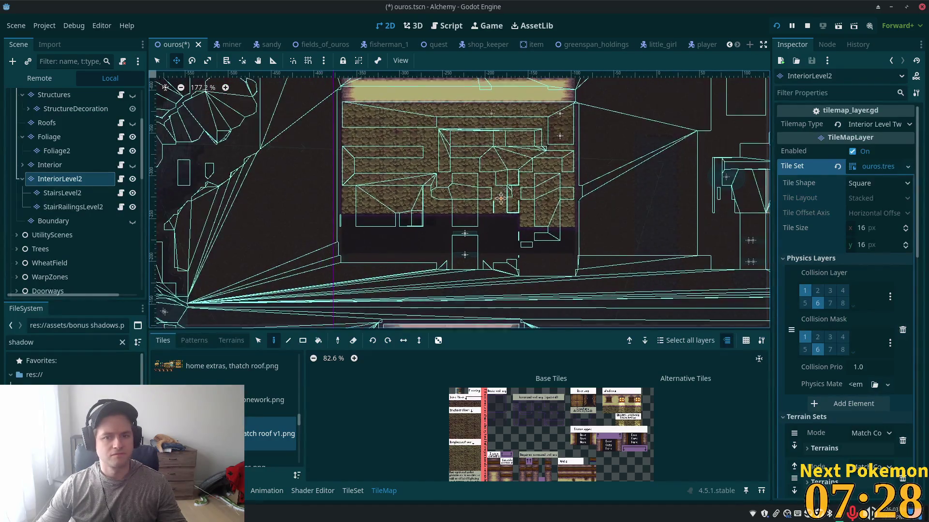
pyautogui.scroll(3, 501, 196)
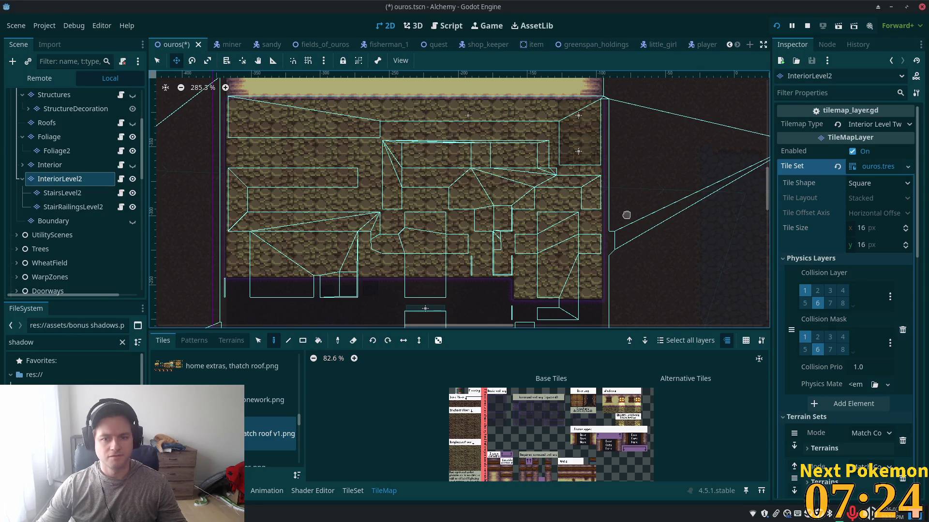
pyautogui.scroll(2, 576, 215)
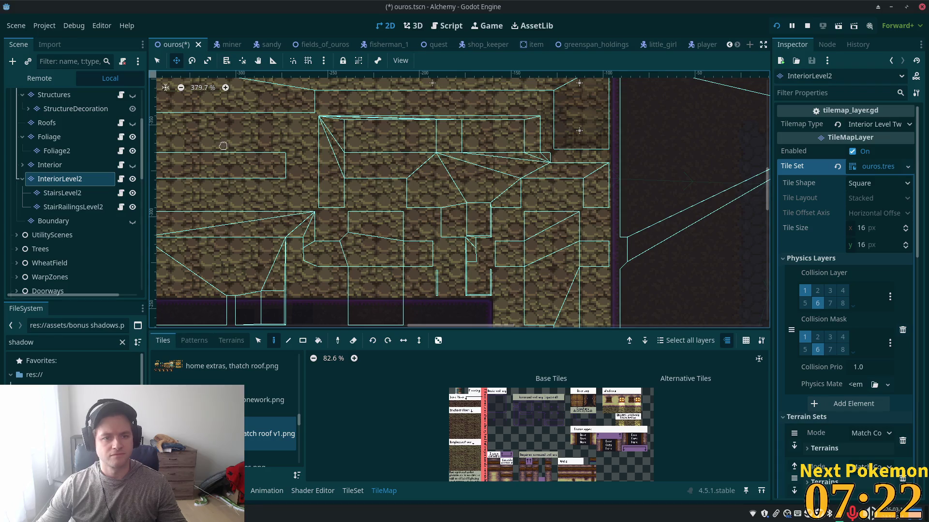
pyautogui.scroll(-2, 357, 151)
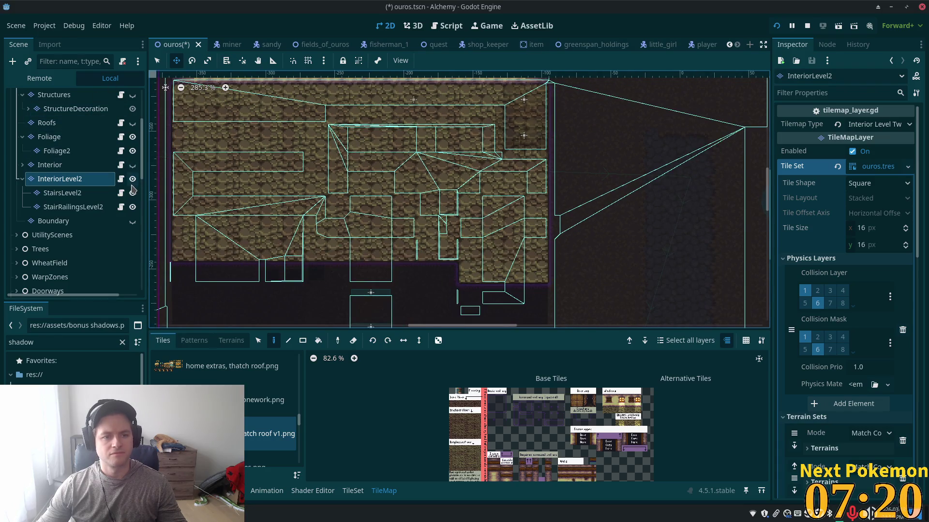
pyautogui.click(105, 193)
pyautogui.click(68, 208)
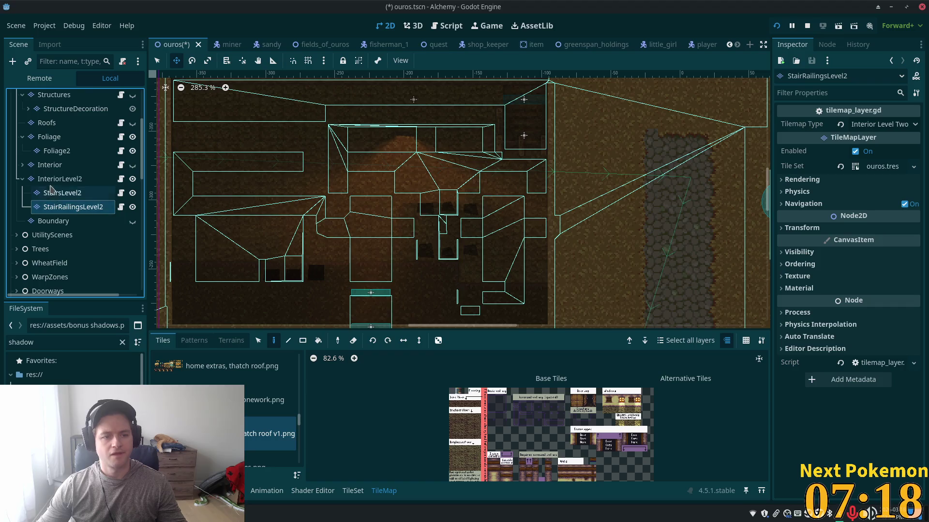
pyautogui.click(53, 179)
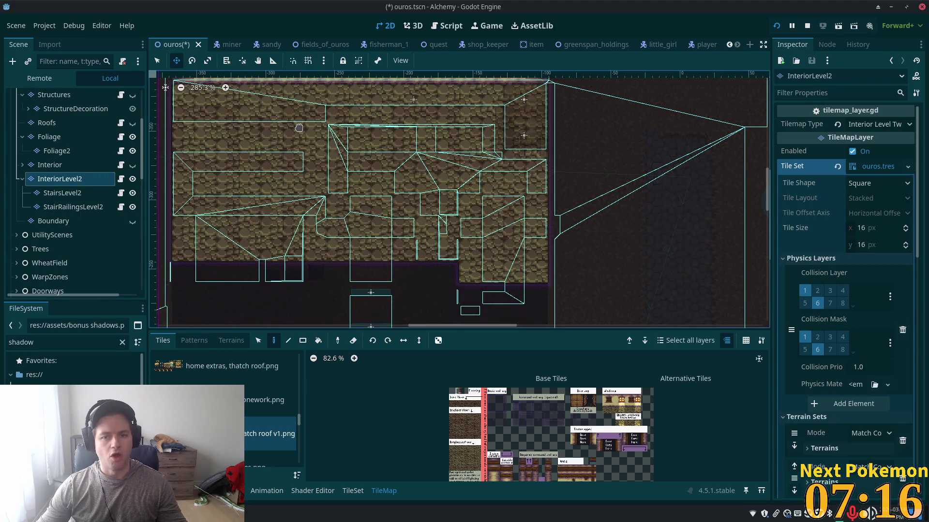
pyautogui.moveTo(668, 146); pyautogui.dragTo(668, 175)
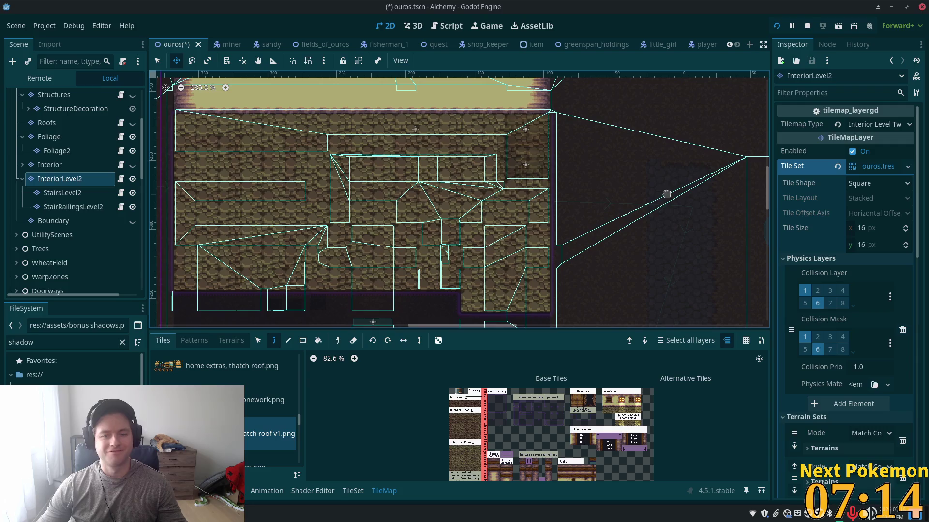
pyautogui.scroll(5, 522, 188)
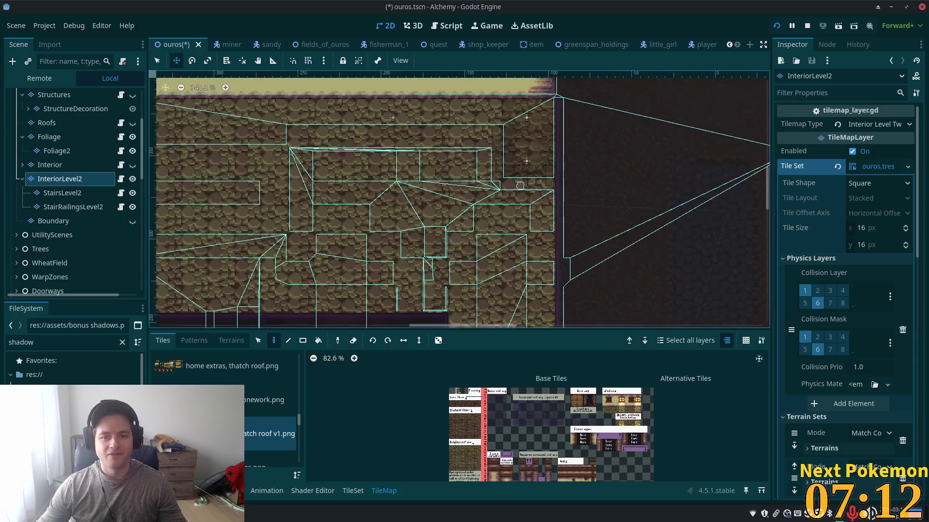
pyautogui.scroll(-1, 475, 190)
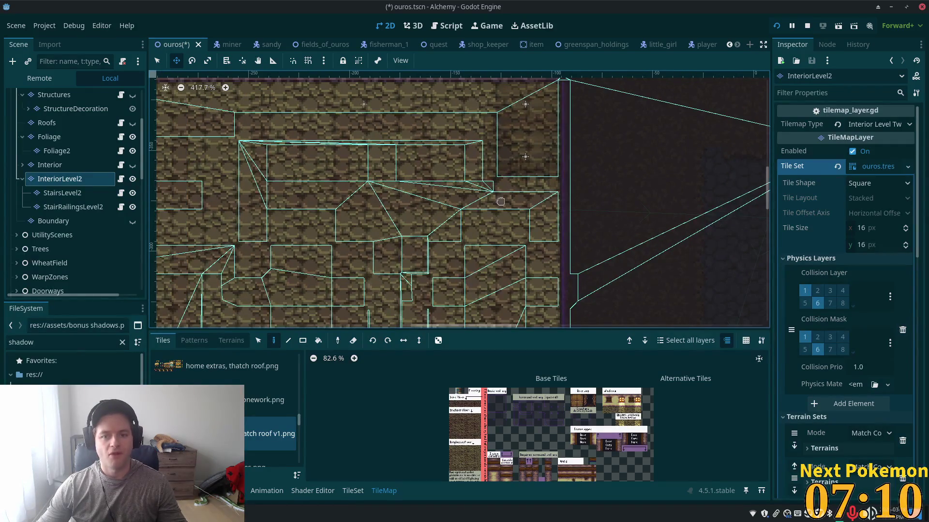
pyautogui.scroll(2, 660, 450)
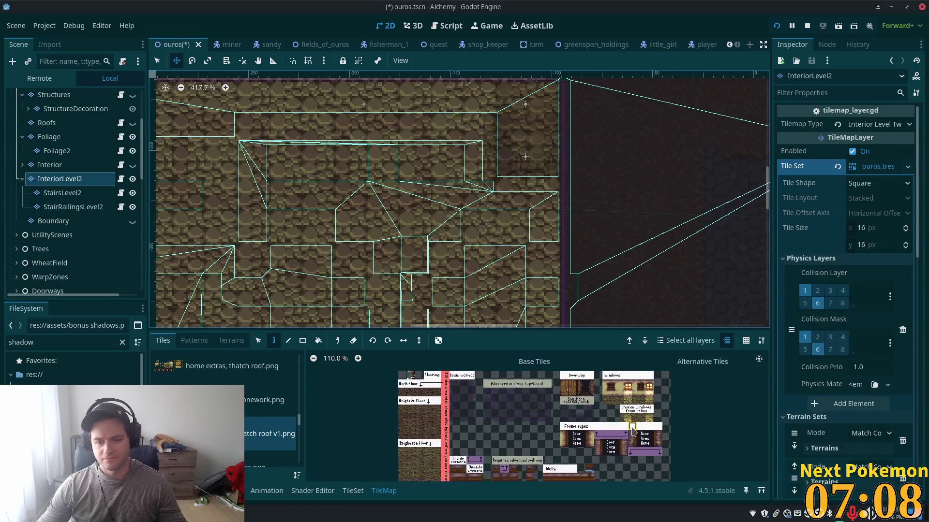
# Select a column of three wall-top tiles while browsing the interior atlas
pyautogui.scroll(-2, 608, 394)
pyautogui.scroll(-2, 609, 394)
pyautogui.scroll(6, 619, 407)
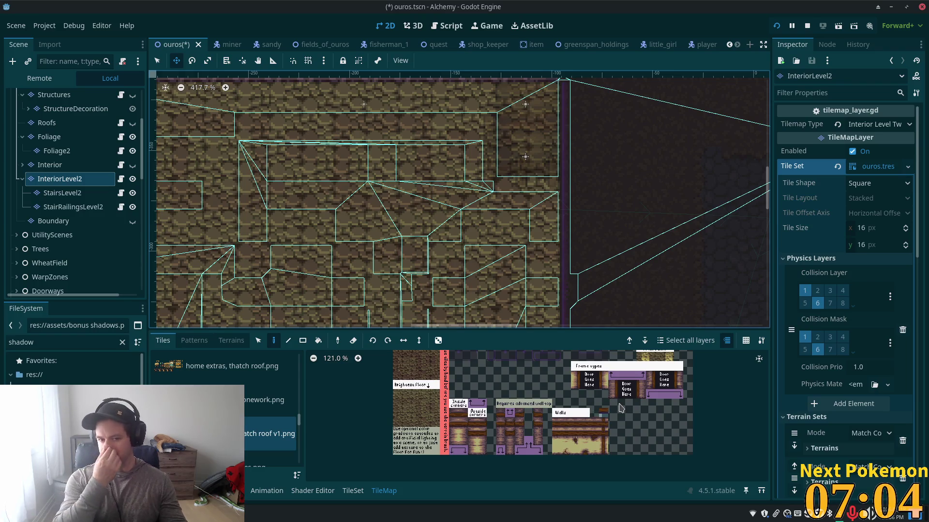
pyautogui.scroll(4, 614, 402)
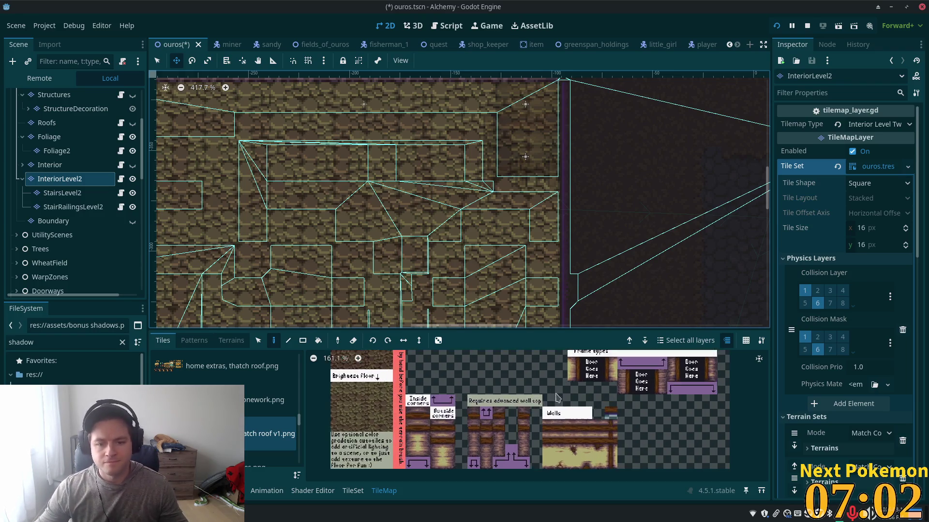
pyautogui.scroll(-3, 542, 468)
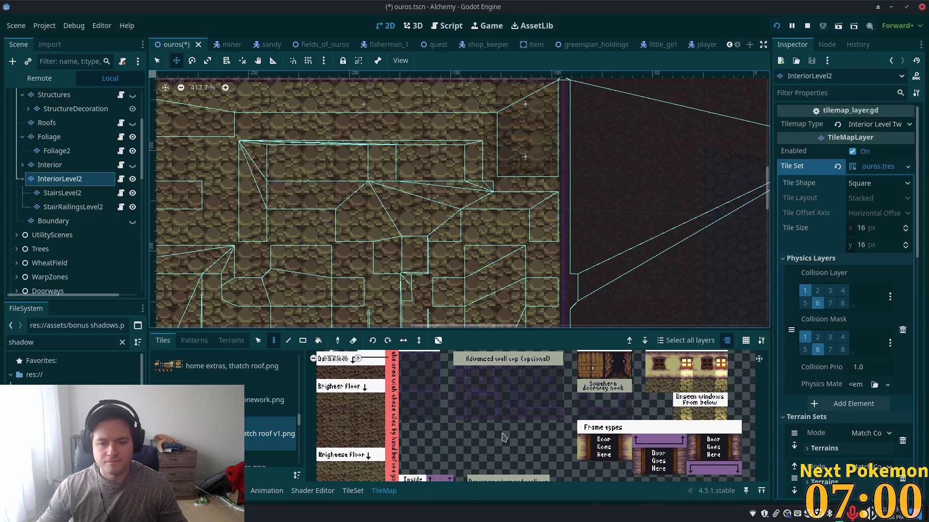
pyautogui.moveTo(459, 395); pyautogui.dragTo(460, 420)
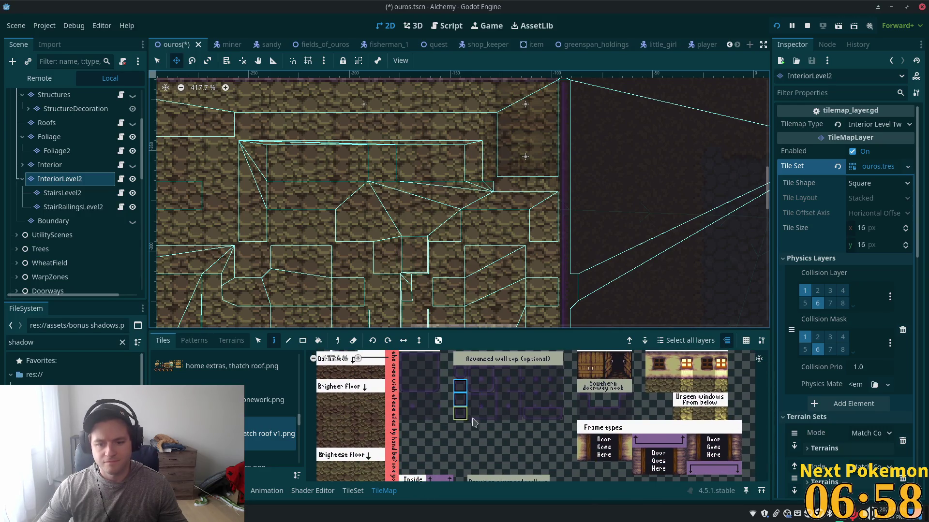
pyautogui.scroll(2, 473, 422)
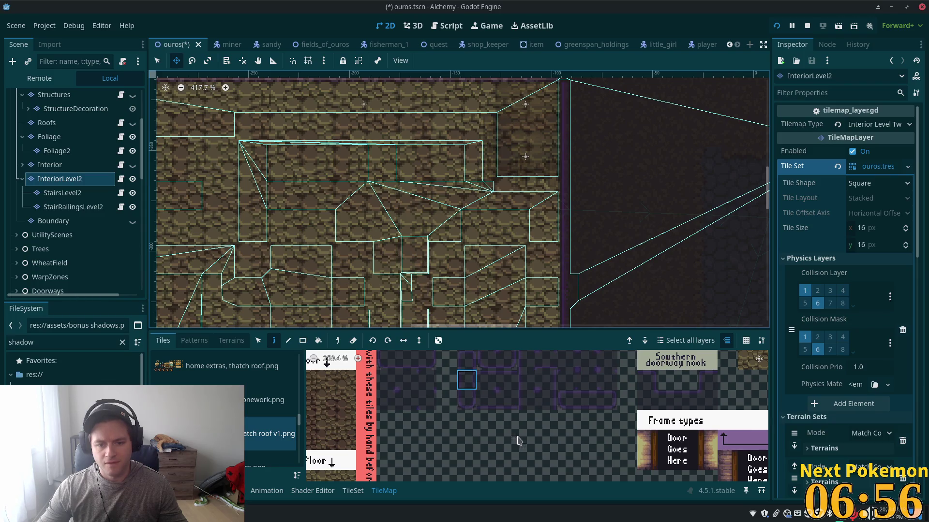
pyautogui.scroll(2, 553, 452)
pyautogui.hscroll(2, 552, 452)
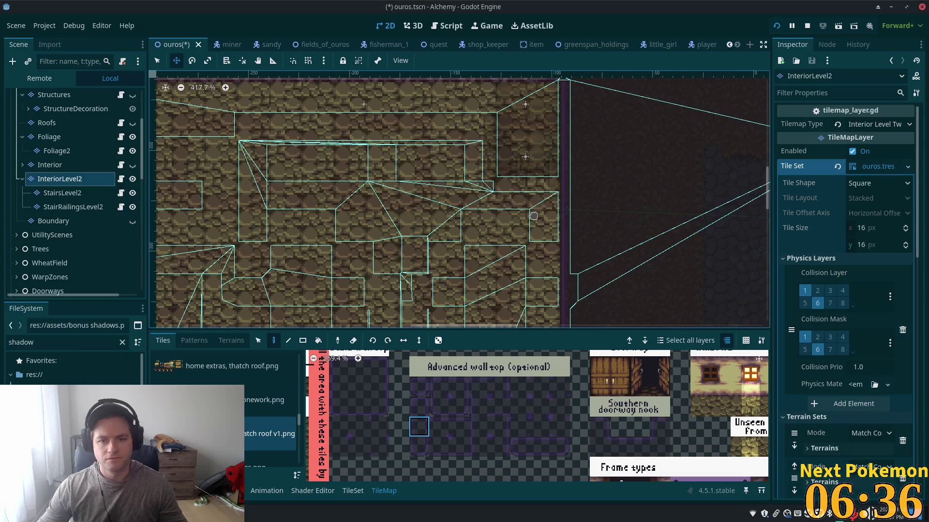
# Scroll through the tileset atlas until the Walls section is in view
pyautogui.scroll(-5, 501, 416)
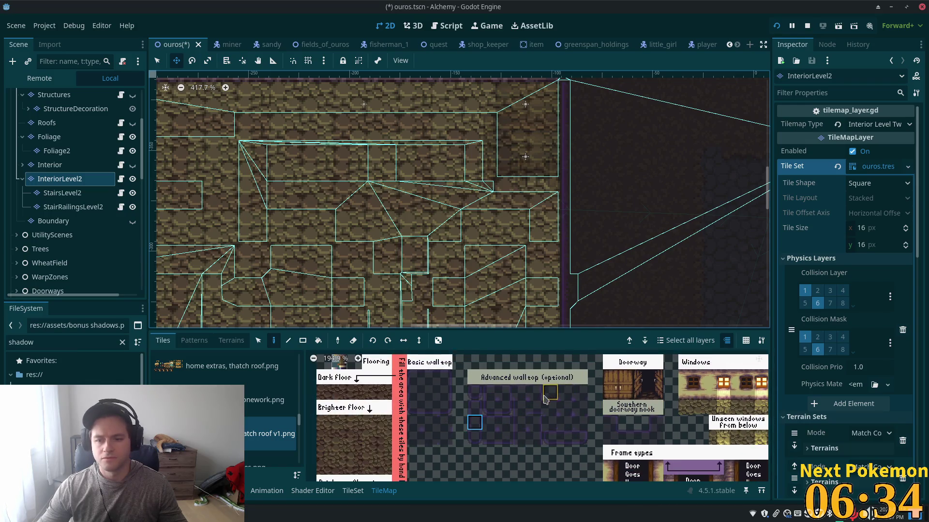
pyautogui.scroll(1, 532, 421)
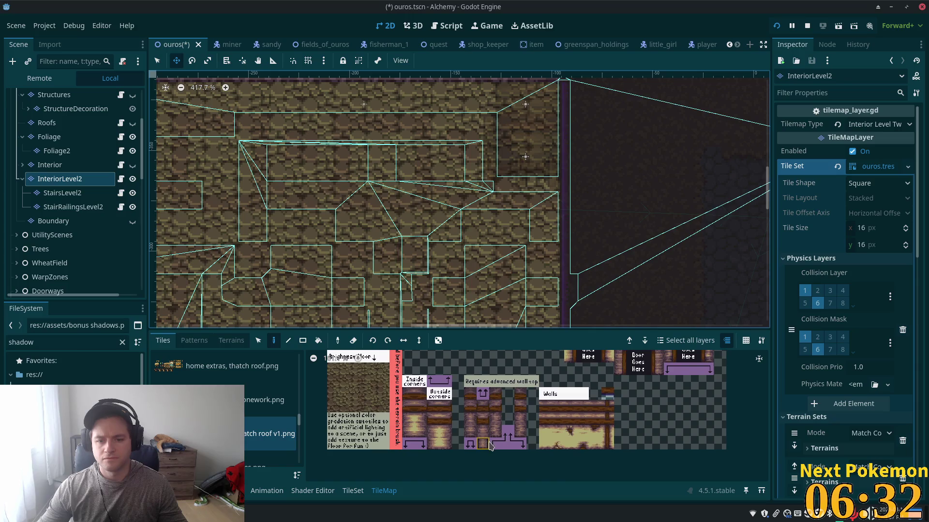
pyautogui.scroll(-4, 503, 426)
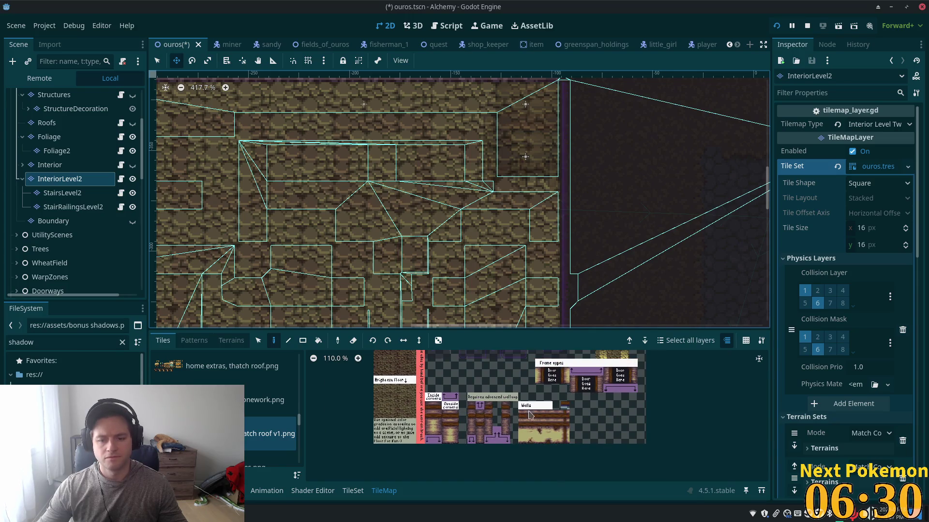
pyautogui.scroll(1, 525, 417)
pyautogui.hscroll(-3, 525, 417)
pyautogui.hscroll(4, 485, 417)
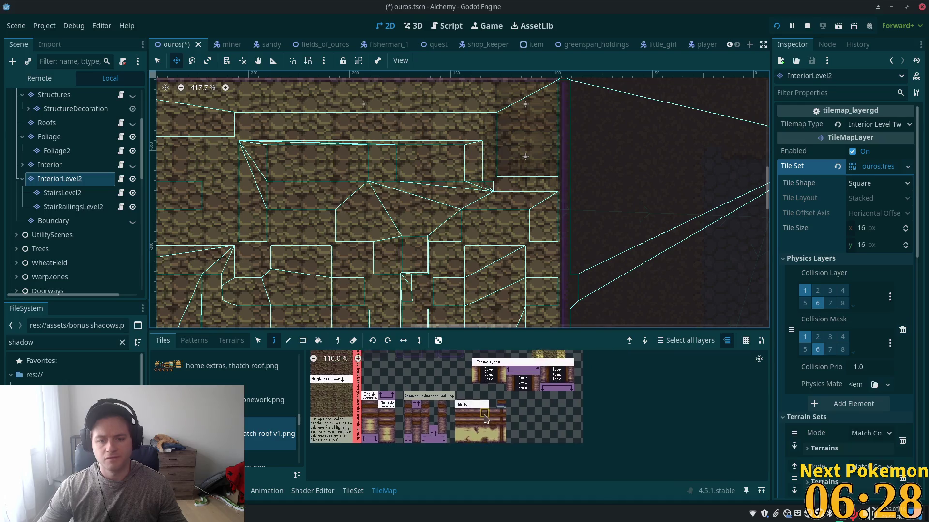
pyautogui.scroll(2, 485, 417)
pyautogui.hscroll(1, 560, 403)
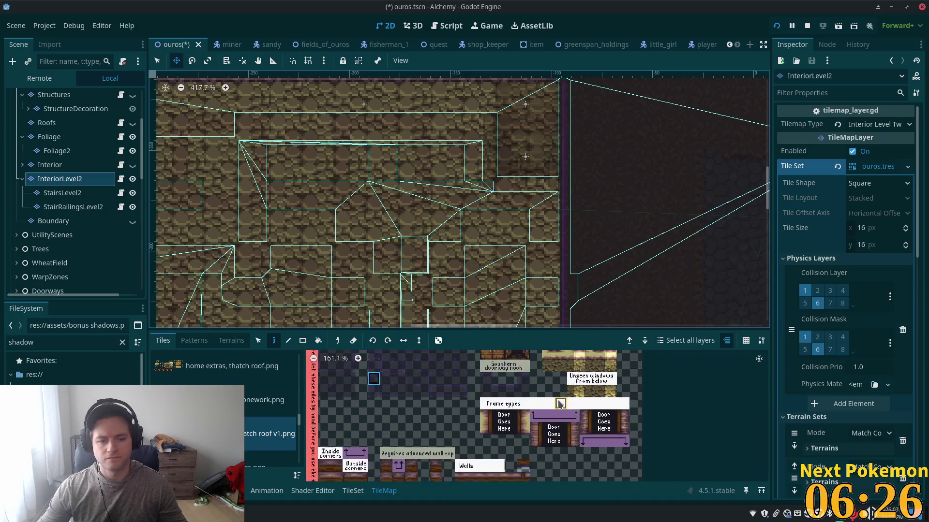
pyautogui.scroll(2, 513, 406)
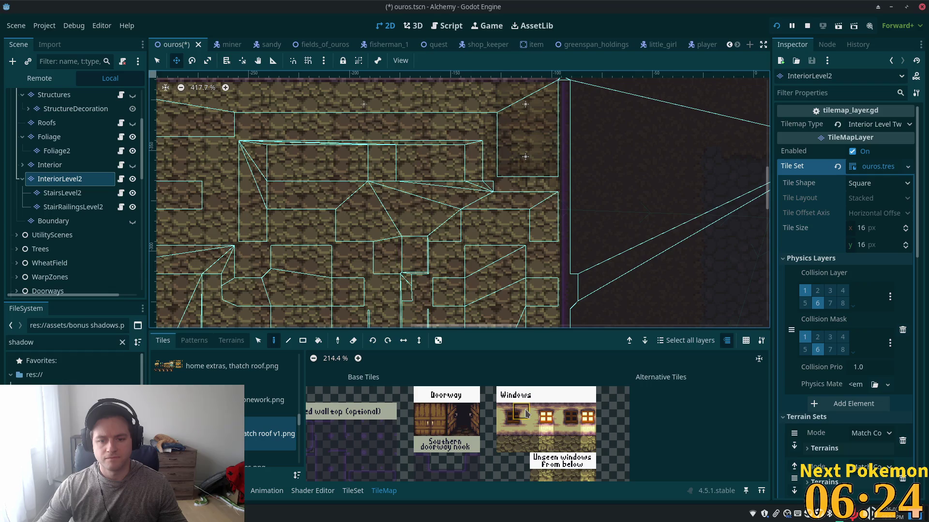
pyautogui.scroll(-3, 524, 413)
pyautogui.scroll(1, 481, 478)
pyautogui.scroll(-1, 481, 478)
# Pick a three-tile Walls column and paint it leftward across the upper-right floor in two strokes
pyautogui.click(464, 400)
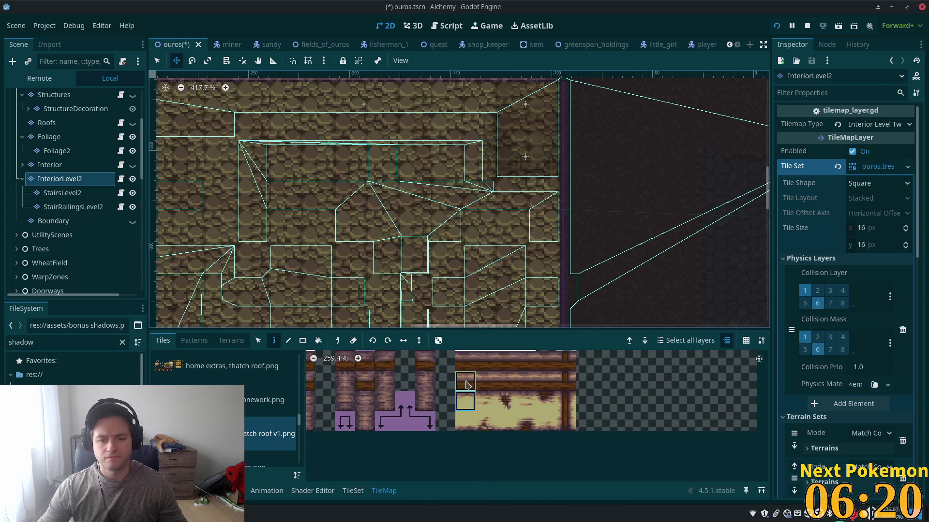
pyautogui.moveTo(467, 385); pyautogui.dragTo(462, 427)
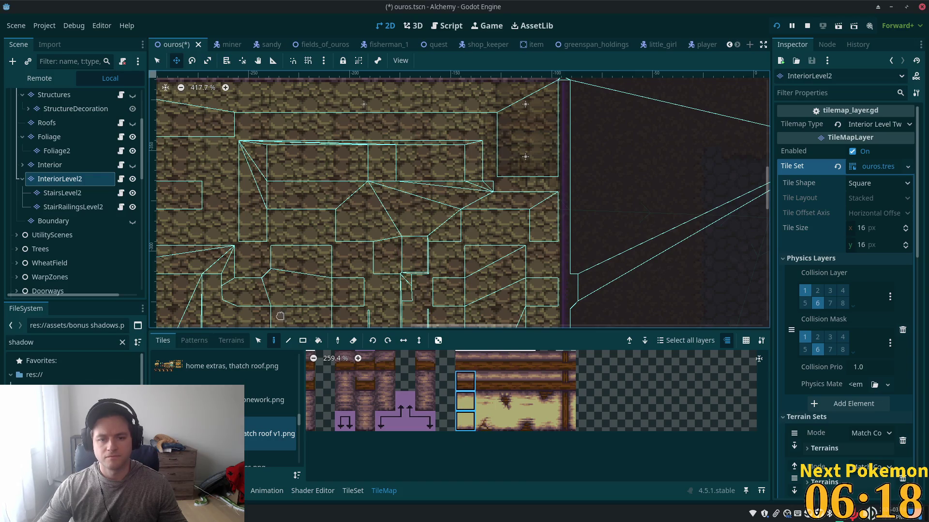
pyautogui.click(157, 61)
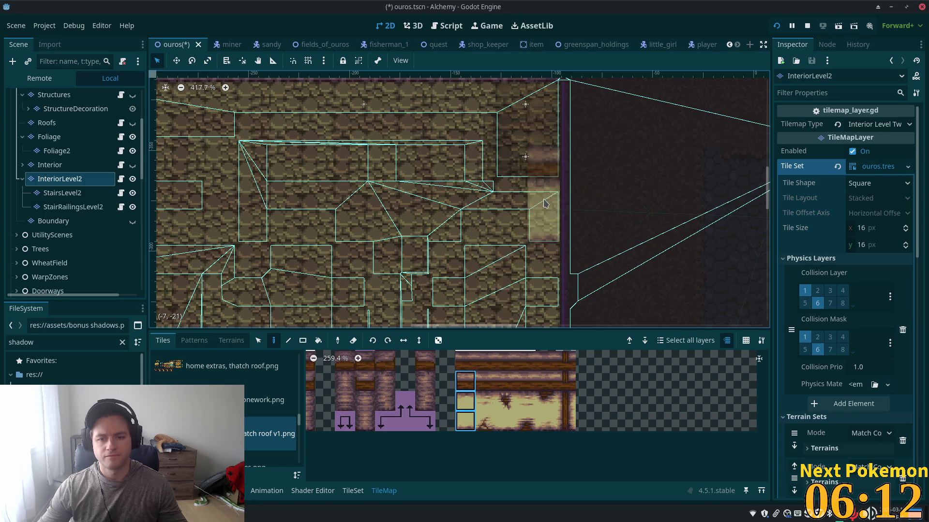
pyautogui.scroll(-5, 561, 242)
pyautogui.scroll(4, 556, 218)
pyautogui.scroll(-3, 531, 161)
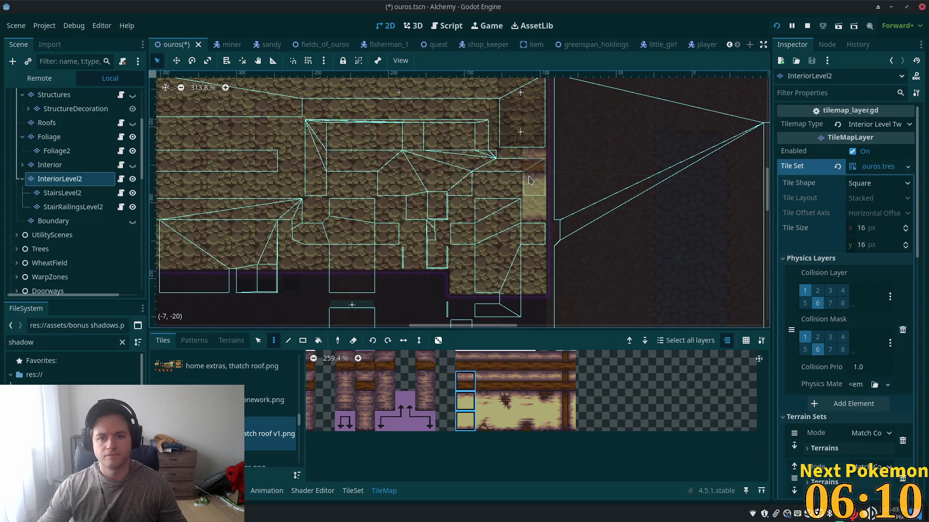
pyautogui.moveTo(530, 161); pyautogui.dragTo(486, 167)
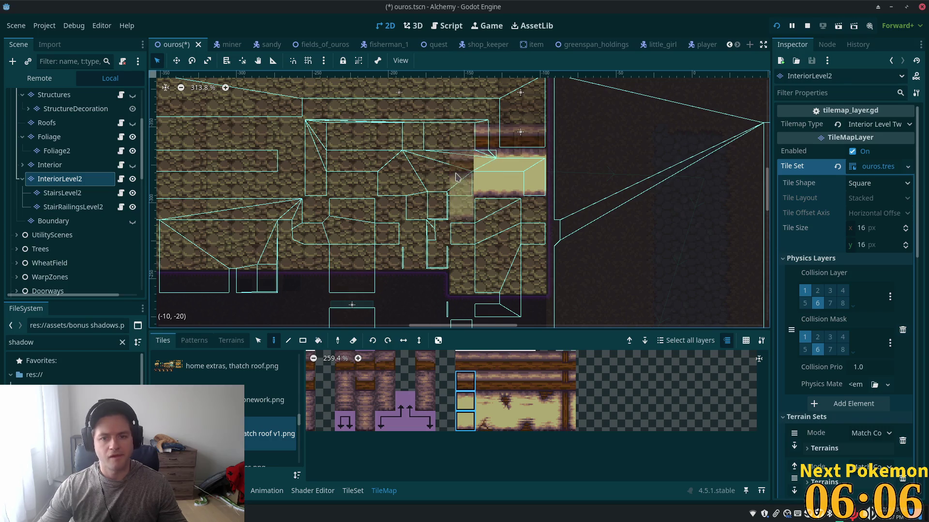
pyautogui.moveTo(461, 170); pyautogui.dragTo(428, 170)
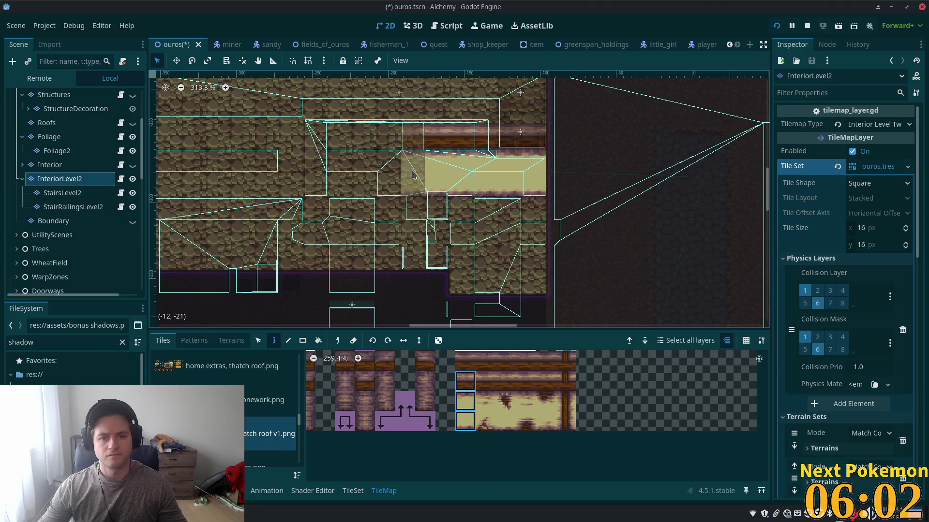
pyautogui.scroll(3, 346, 434)
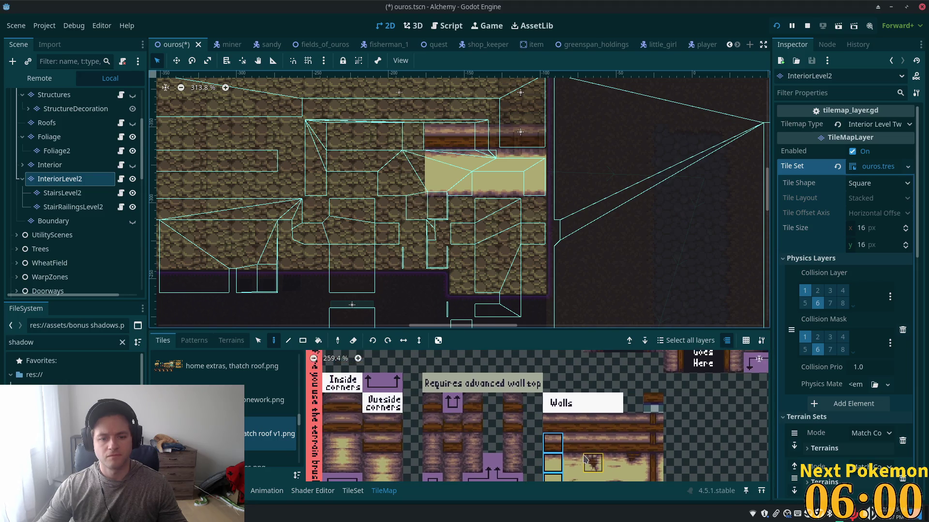
# Place the inside-corner strip at the wall's left end and paint dark wall-top tiles along its top row
pyautogui.moveTo(334, 415); pyautogui.dragTo(334, 457)
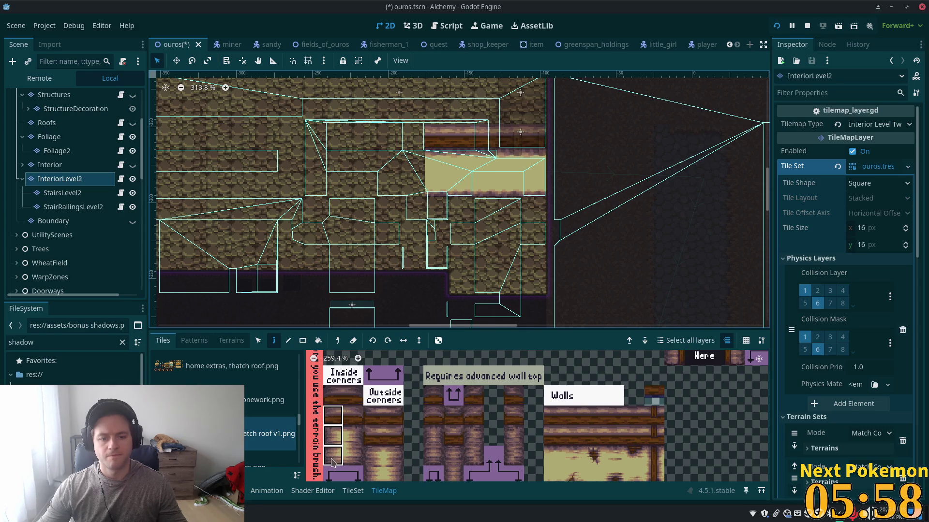
pyautogui.click(431, 162)
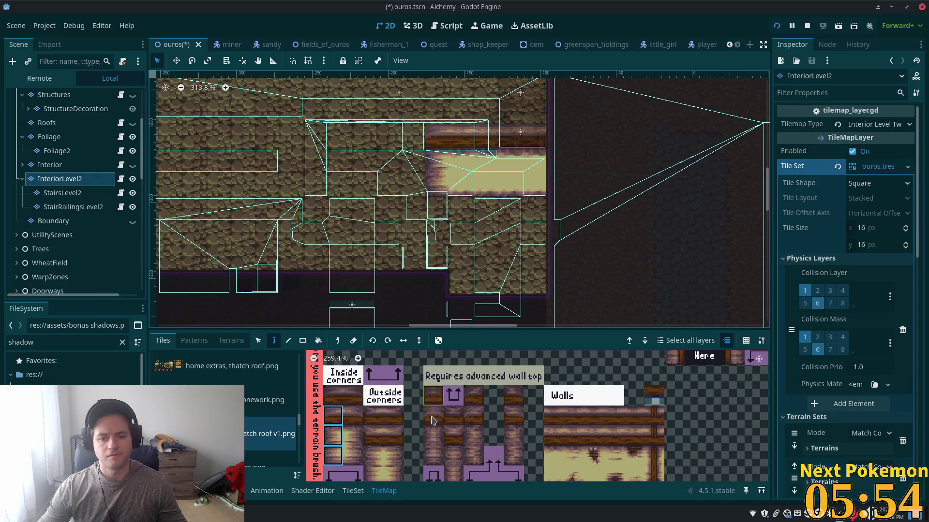
pyautogui.scroll(-4, 432, 420)
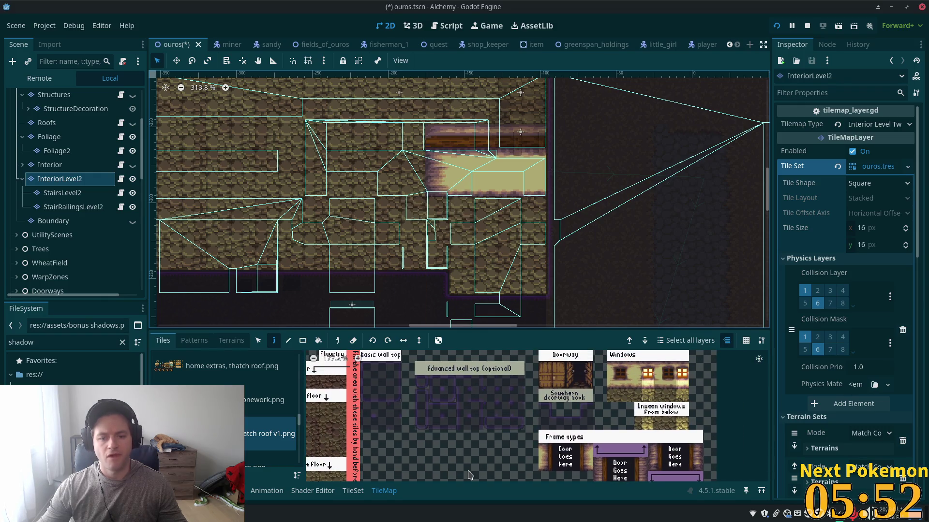
pyautogui.click(435, 396)
pyautogui.click(421, 396)
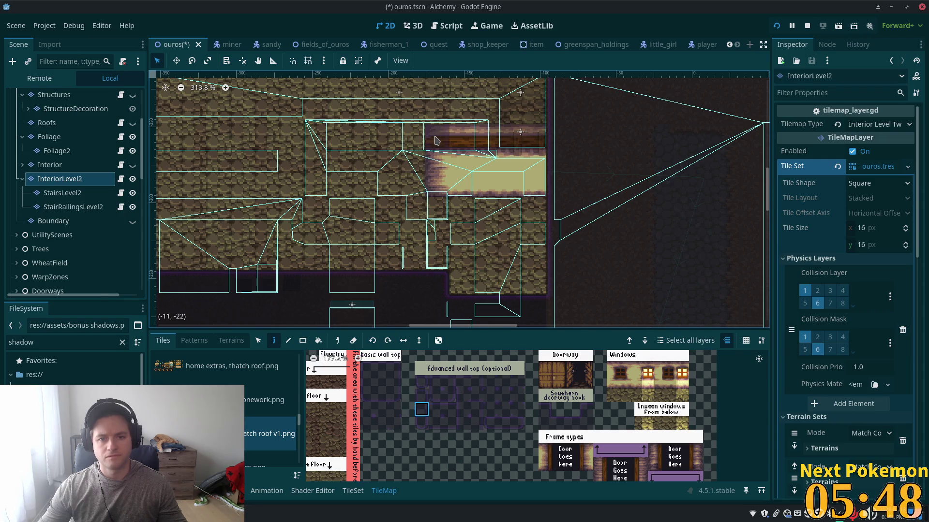
pyautogui.moveTo(532, 138); pyautogui.dragTo(431, 137)
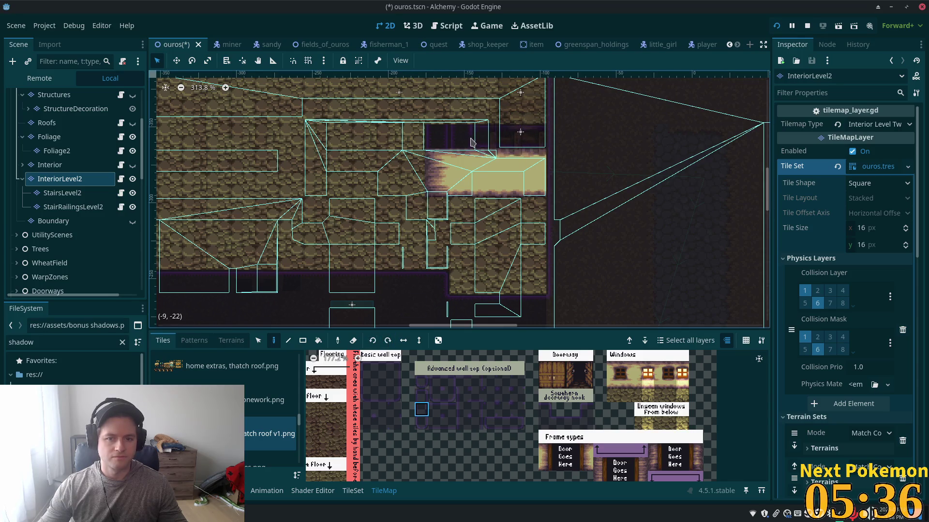
# Paint a wall-top tile into the upper corner beside the lit floor
pyautogui.click(561, 424)
pyautogui.scroll(3, 561, 438)
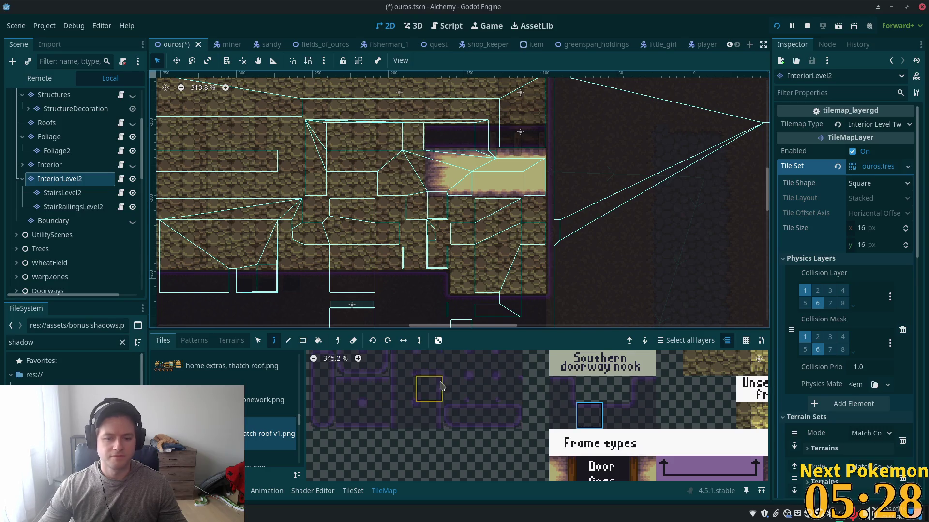
pyautogui.scroll(2, 499, 435)
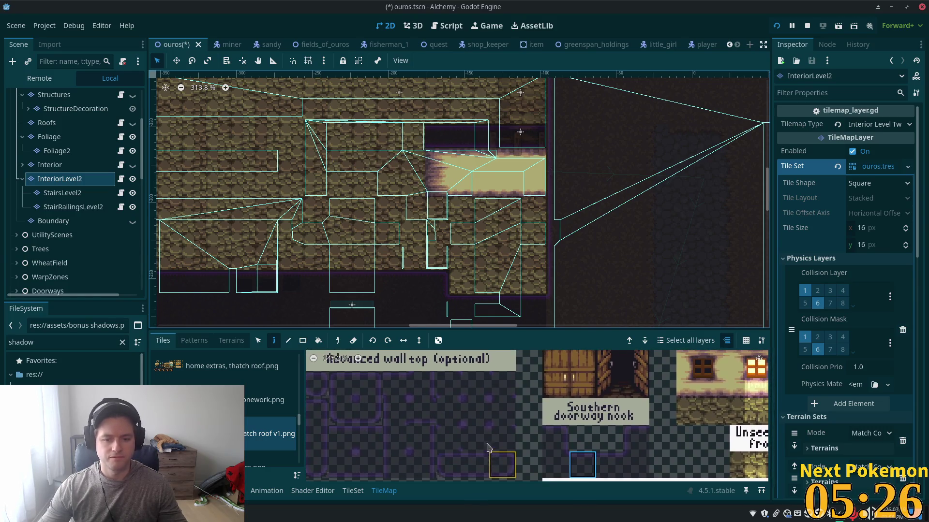
pyautogui.click(338, 384)
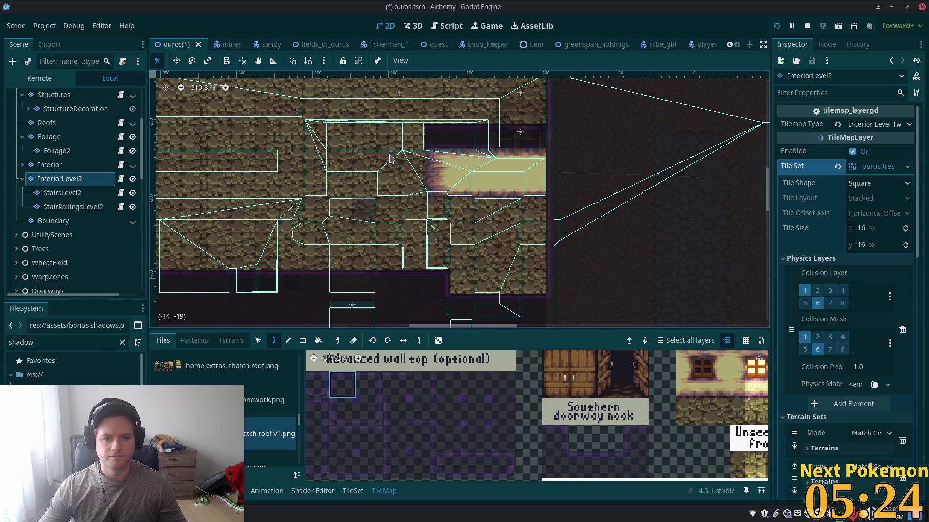
pyautogui.click(413, 136)
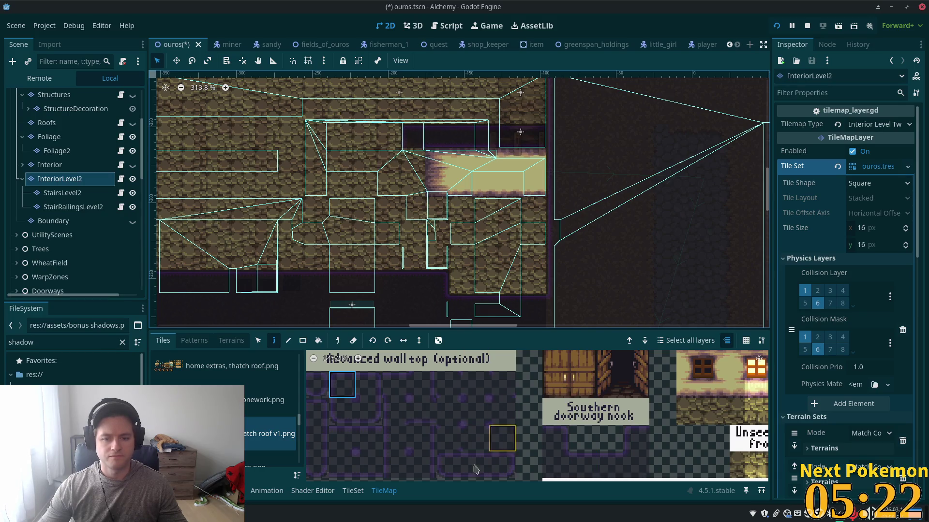
# Try several other wall-top and dark tiles from the atlas for the corner
pyautogui.click(348, 412)
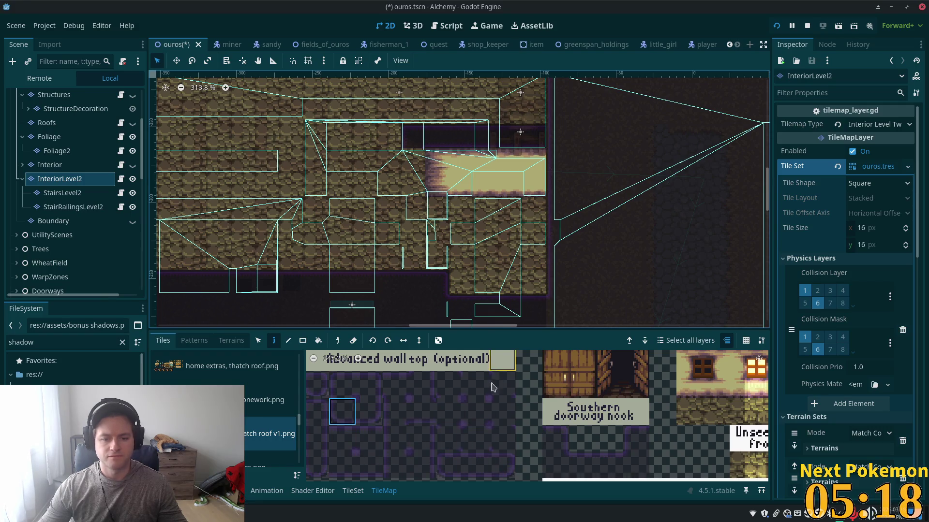
pyautogui.scroll(-2, 488, 438)
pyautogui.moveTo(487, 396); pyautogui.dragTo(493, 411)
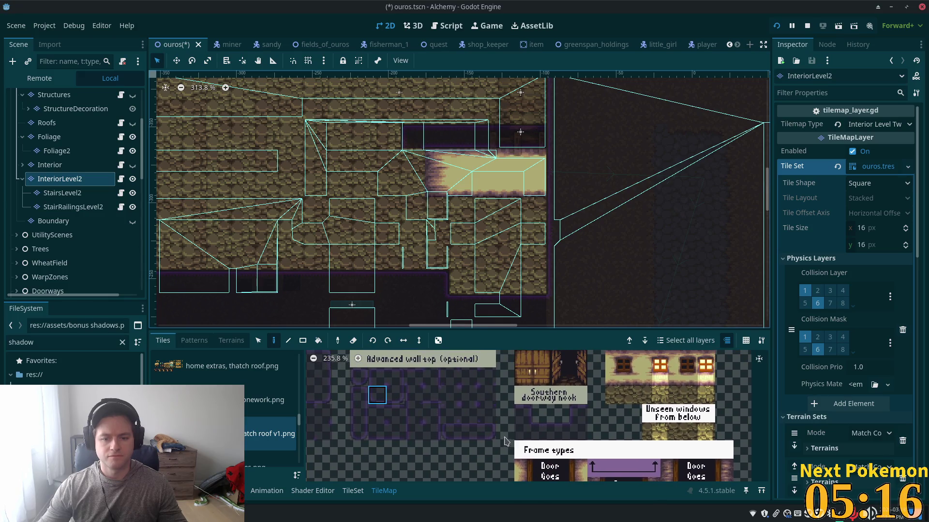
pyautogui.scroll(2, 505, 445)
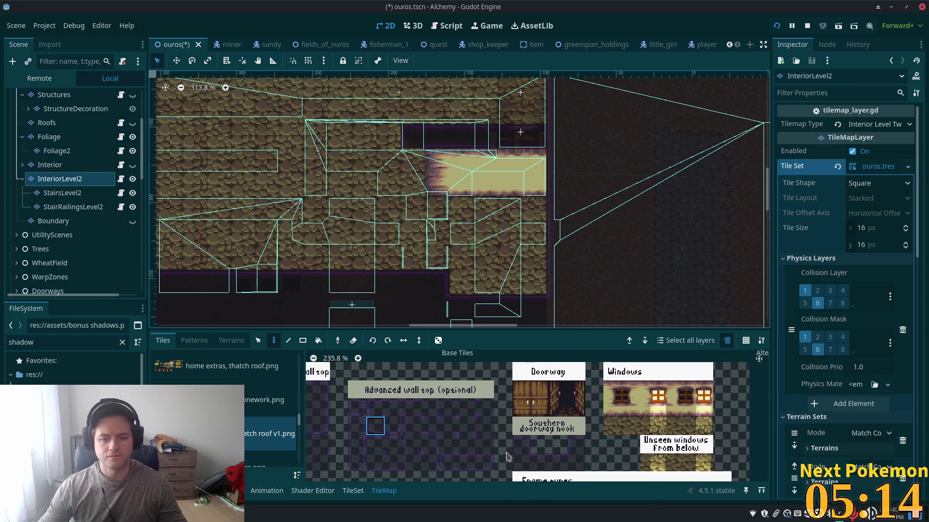
pyautogui.scroll(2, 426, 460)
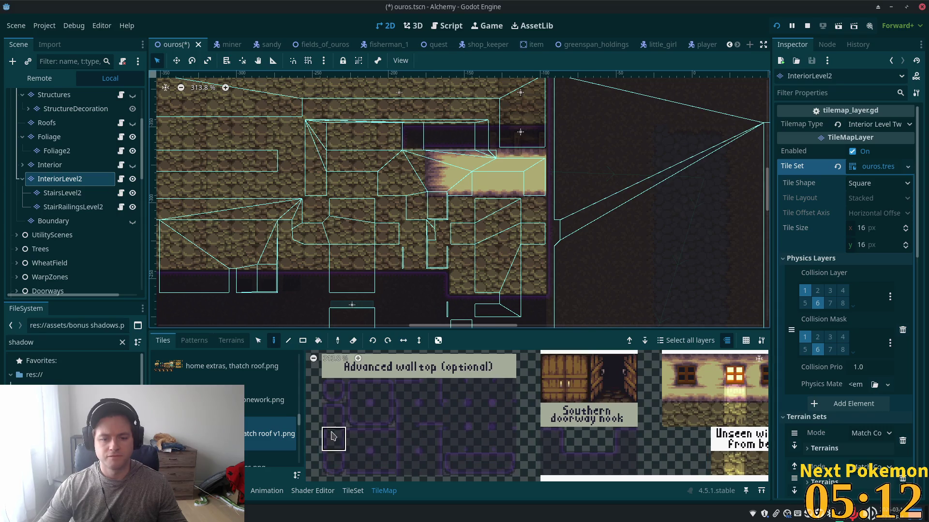
pyautogui.click(332, 436)
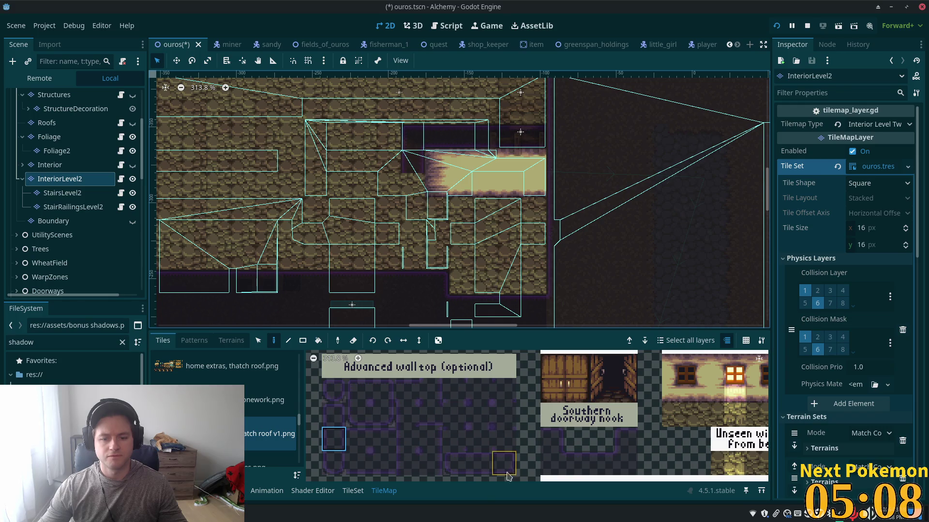
pyautogui.click(333, 415)
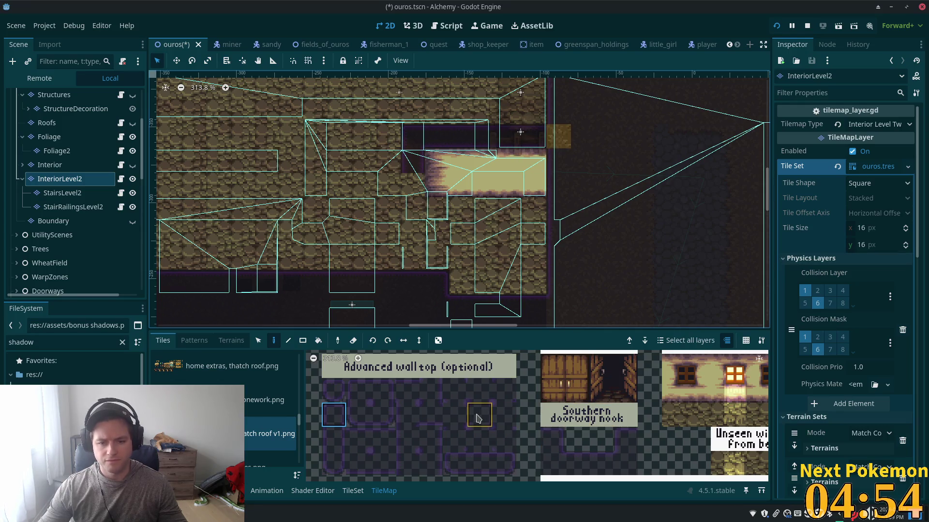
pyautogui.scroll(1, 498, 428)
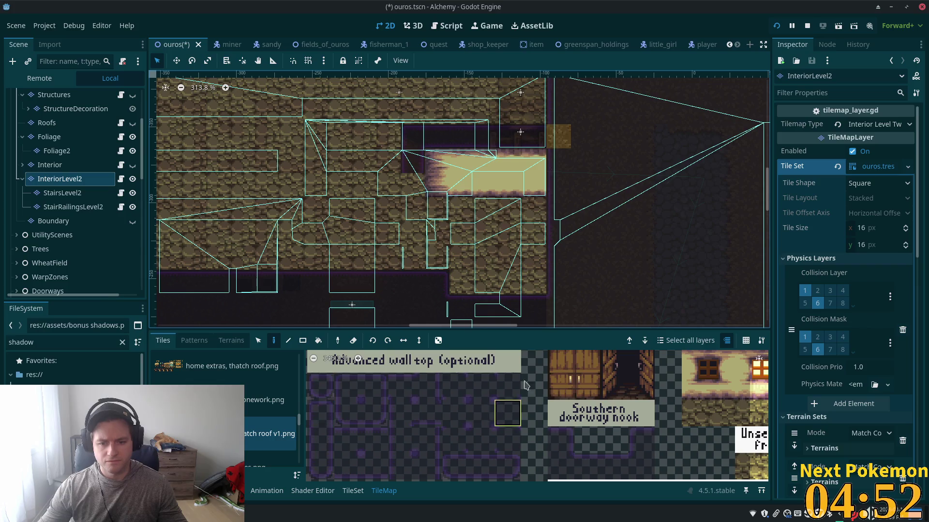
pyautogui.click(511, 403)
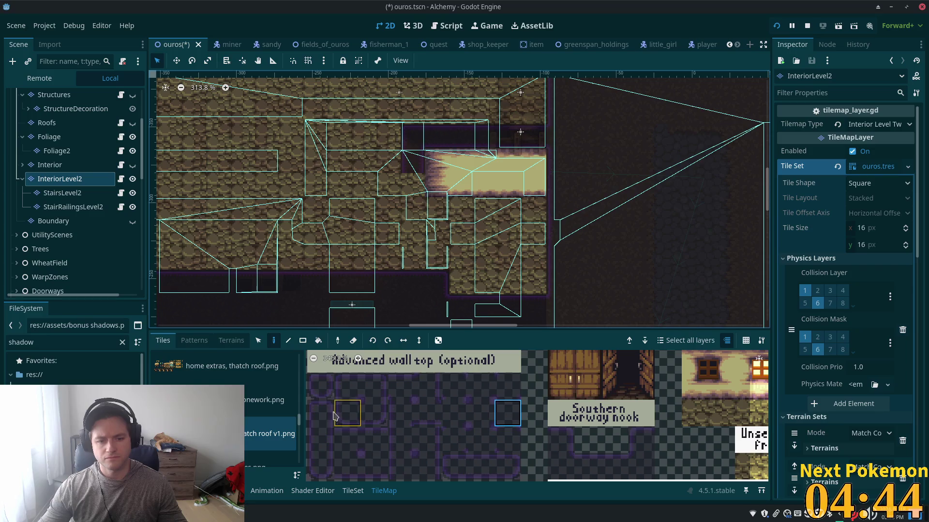
pyautogui.click(320, 466)
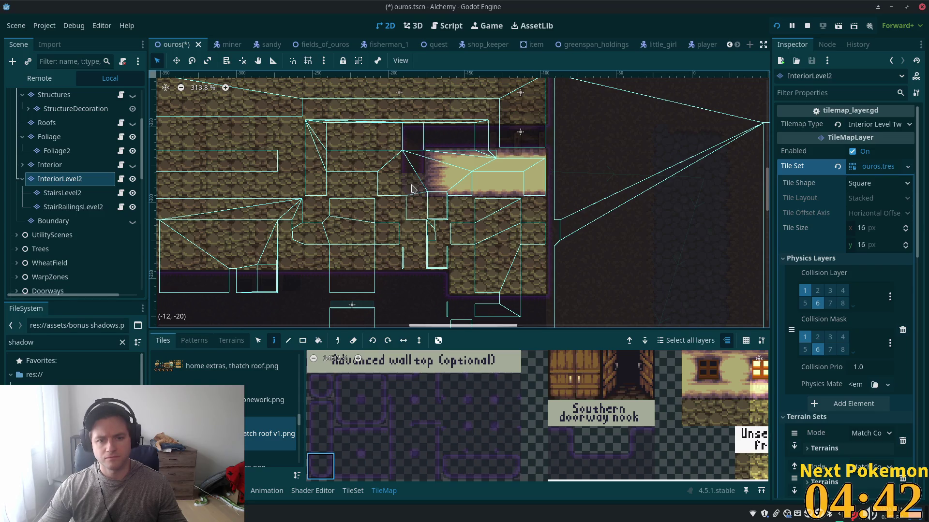
pyautogui.scroll(-3, 505, 442)
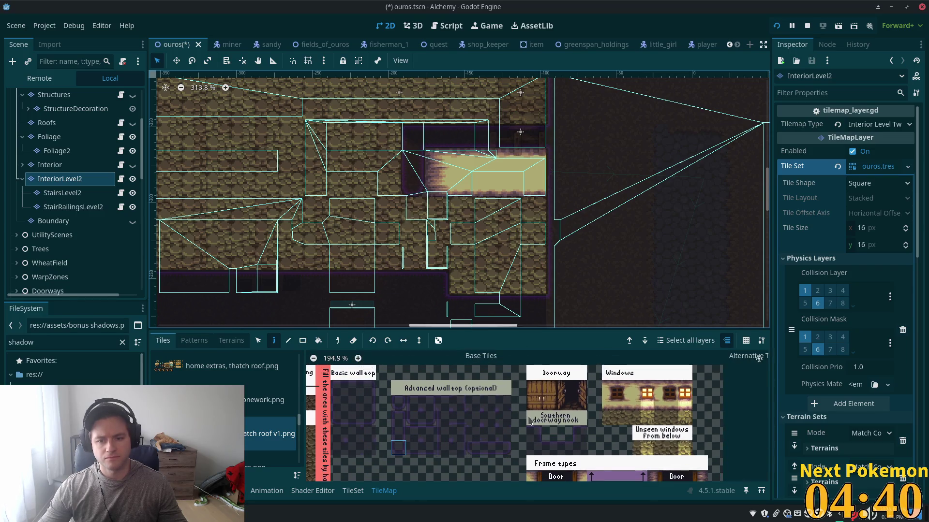
# Paint a two-tile-tall wall piece just below the upper corner
pyautogui.scroll(-1, 503, 453)
pyautogui.scroll(-3, 503, 453)
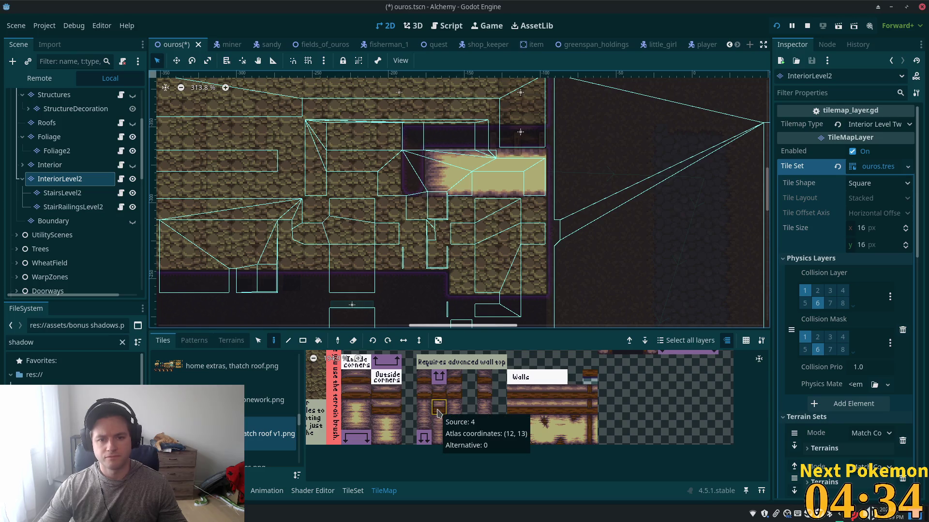
pyautogui.click(436, 441)
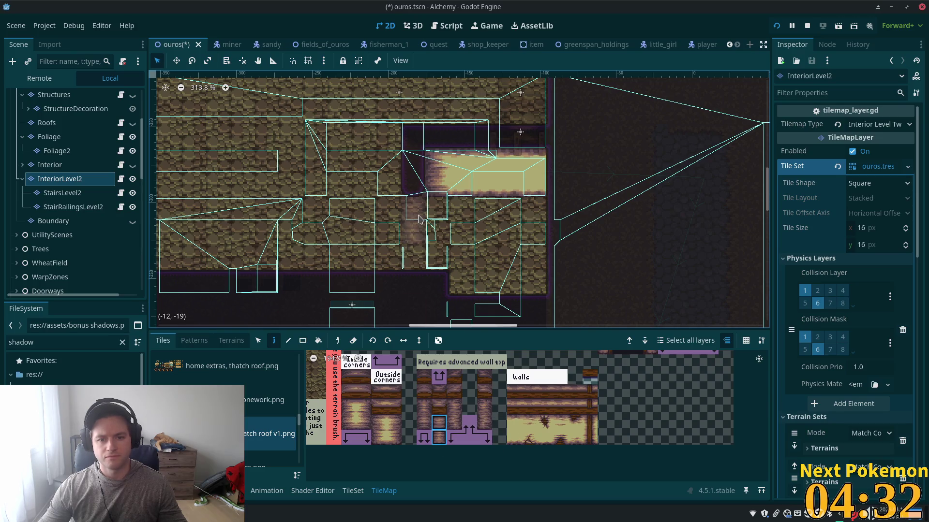
pyautogui.click(419, 218)
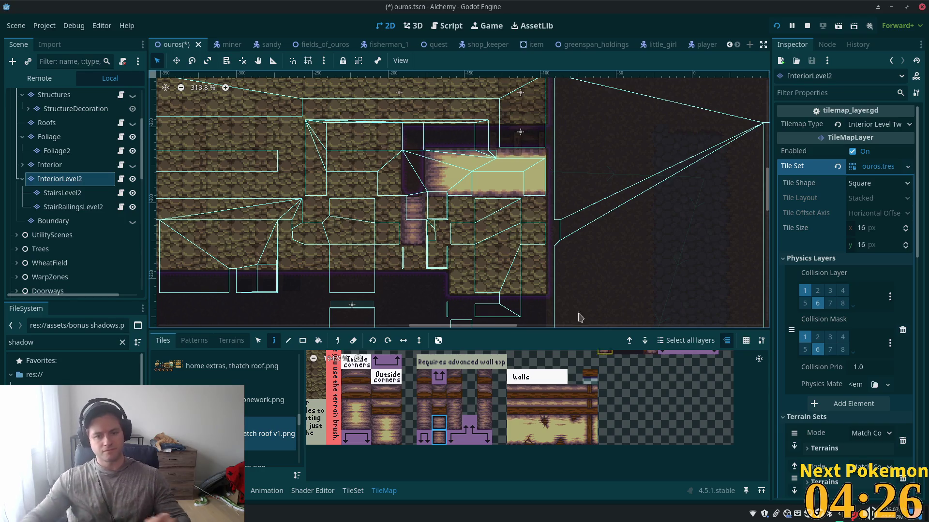
# Look over the painted walls and save the ouros scene
pyautogui.scroll(-3, 630, 448)
pyautogui.moveTo(628, 449); pyautogui.dragTo(628, 444)
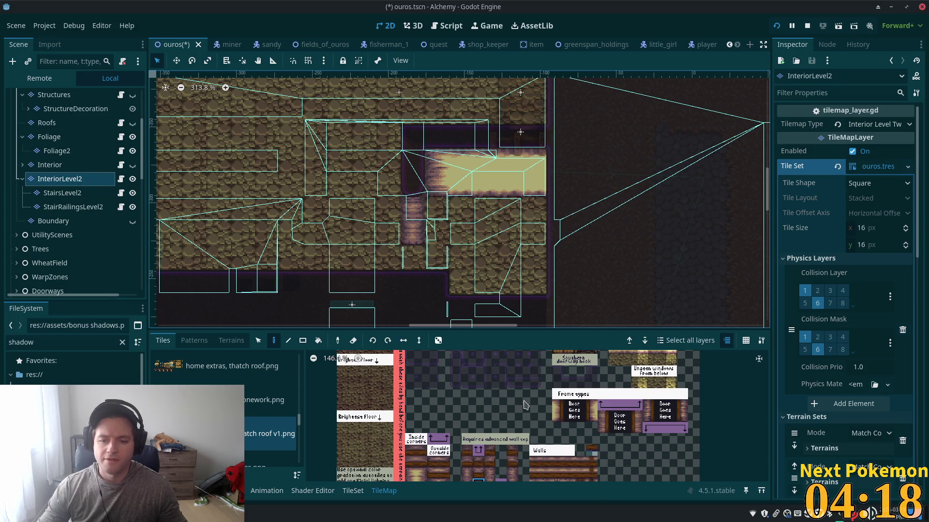
pyautogui.scroll(3, 526, 406)
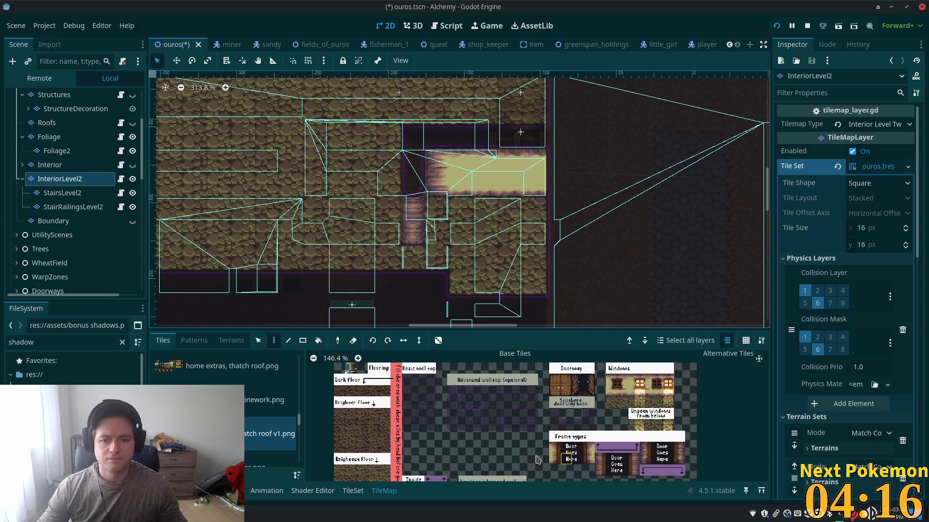
pyautogui.scroll(-2, 392, 213)
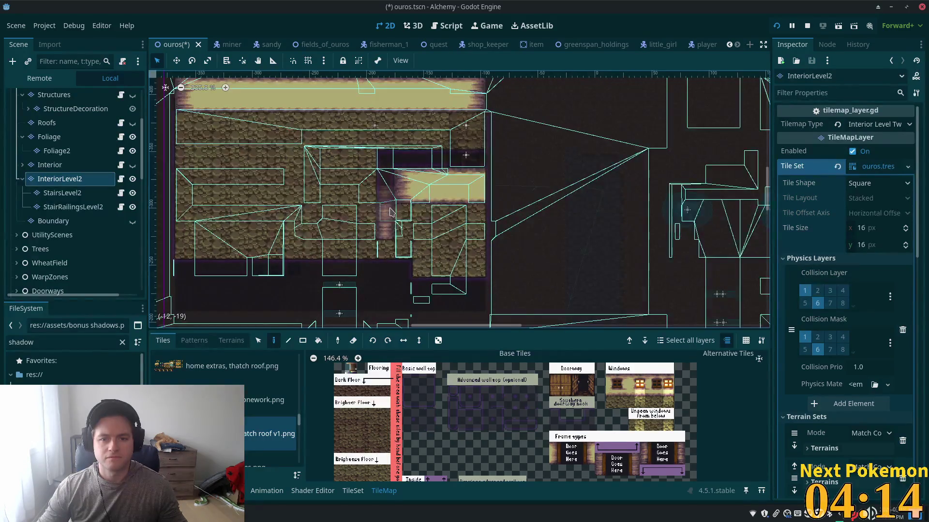
pyautogui.scroll(4, 392, 213)
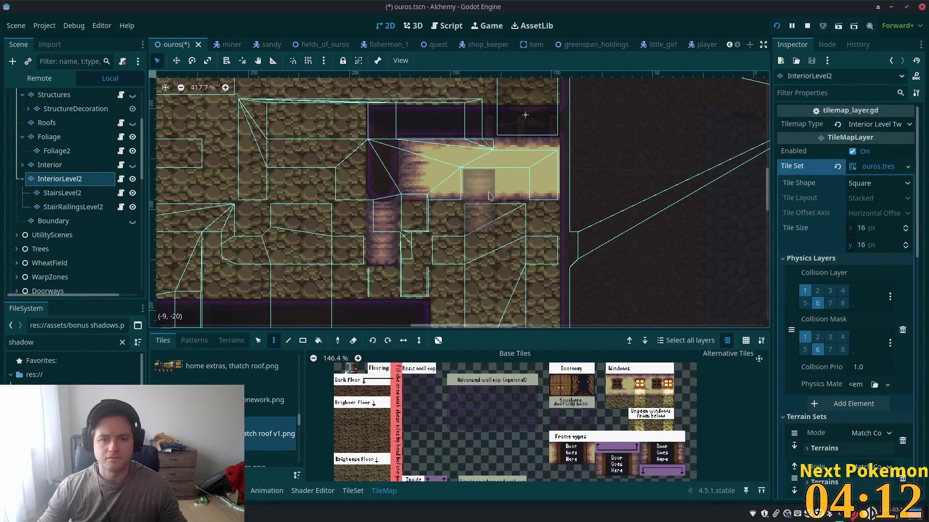
pyautogui.scroll(7, 530, 224)
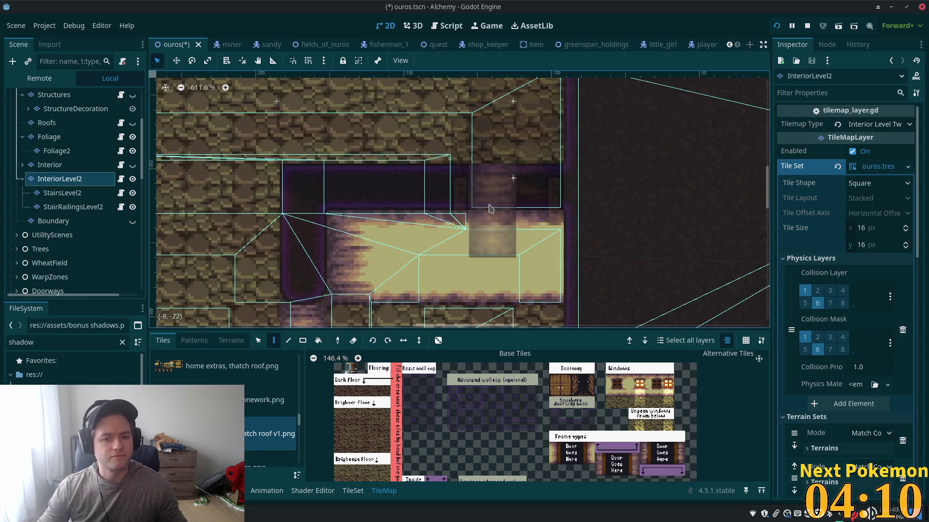
pyautogui.scroll(-5, 526, 305)
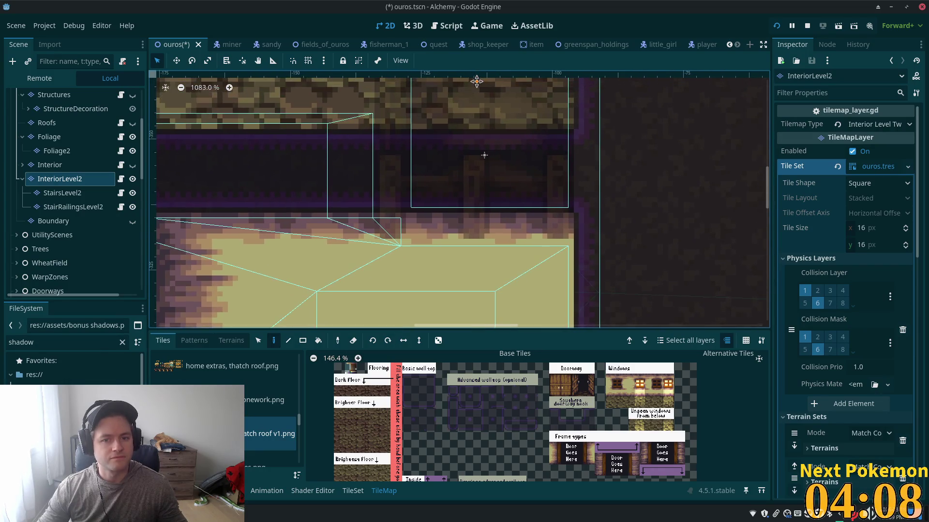
pyautogui.scroll(-4, 561, 222)
pyautogui.hotkey('ctrl', 's')
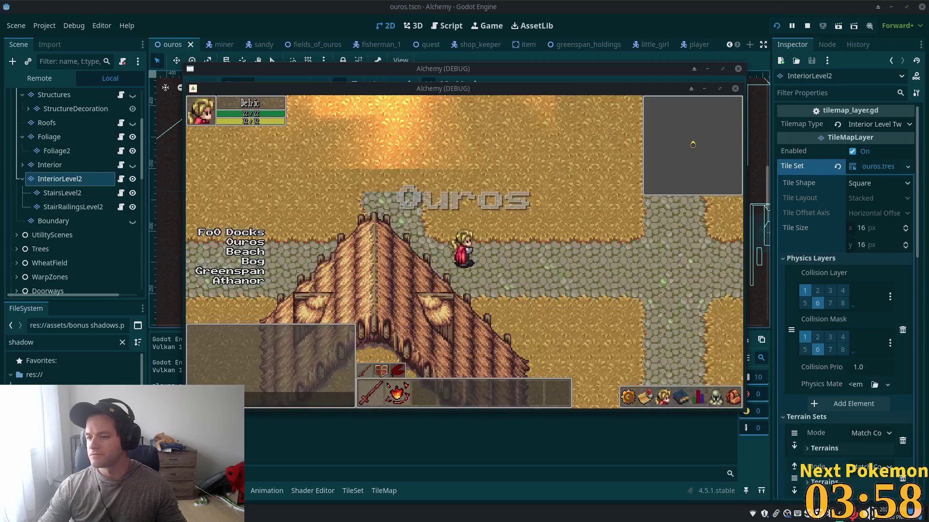
# Walk the player through town, into the tavern and upstairs to check the second-floor wall edges
pyautogui.press('w')
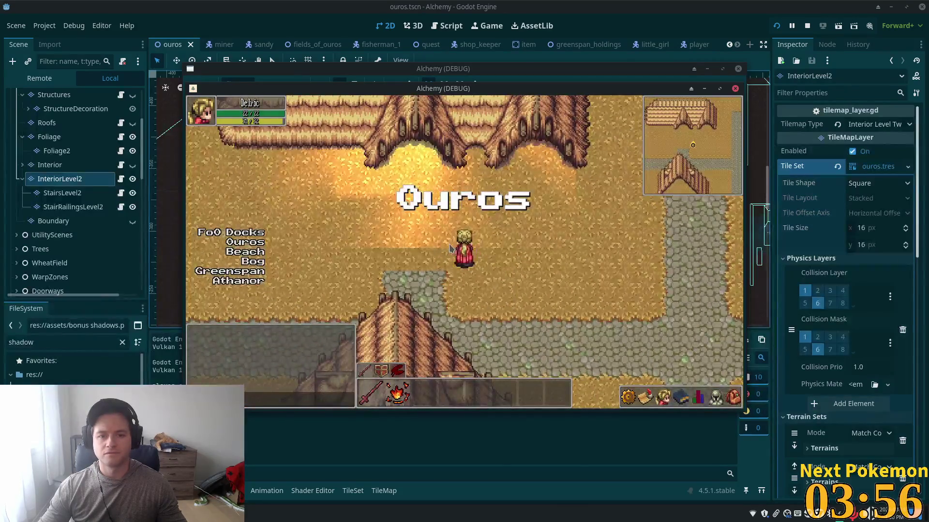
pyautogui.press('s')
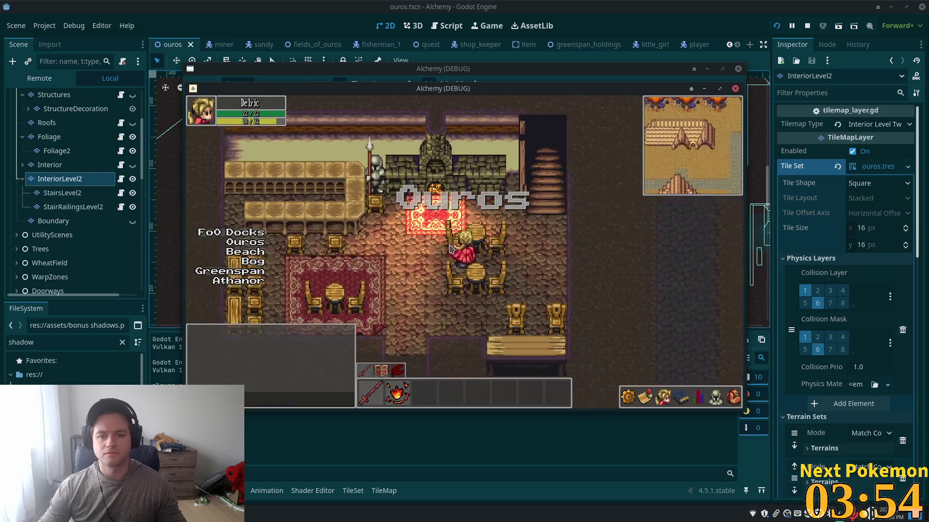
pyautogui.press('w')
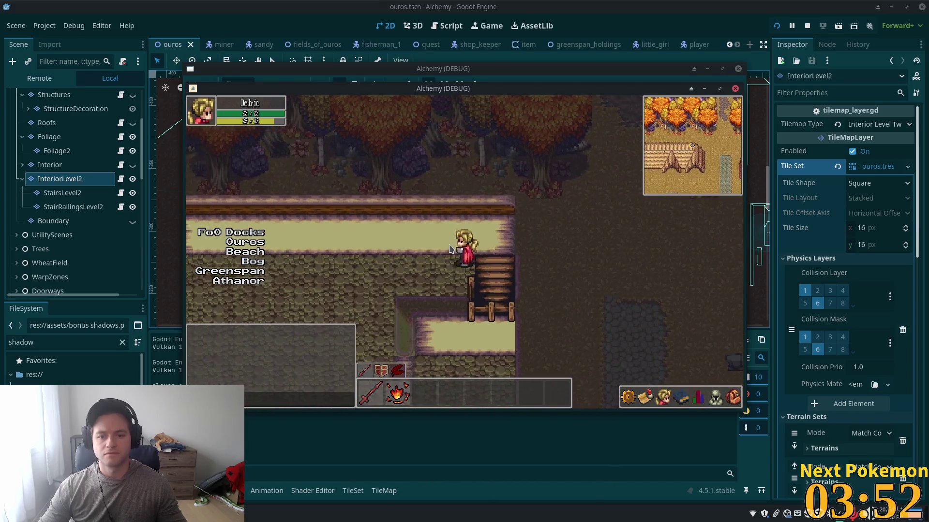
pyautogui.press('s')
pyautogui.press('s')
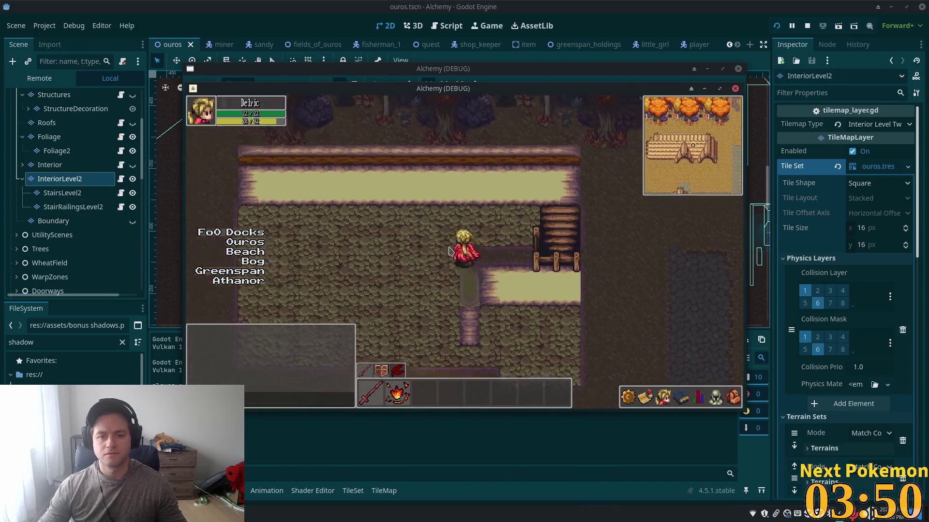
pyautogui.press('s')
pyautogui.press('a')
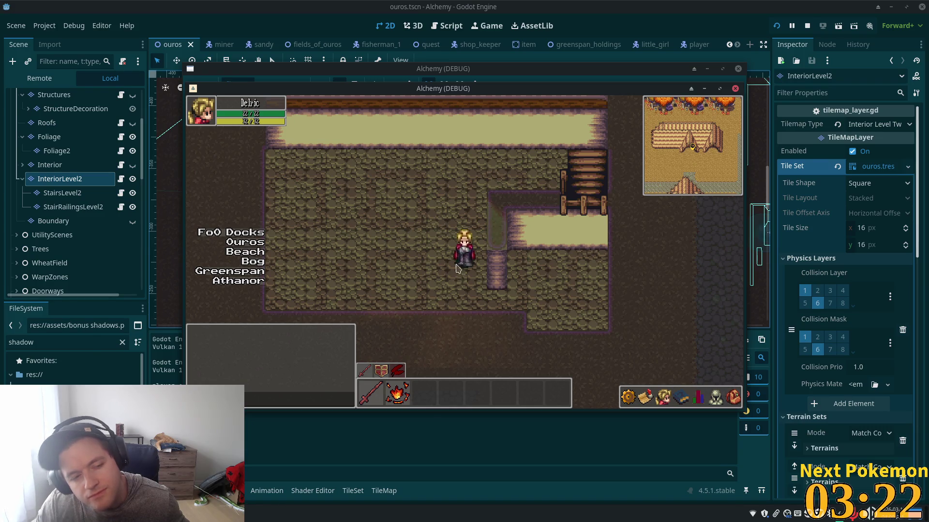
pyautogui.click(68, 164)
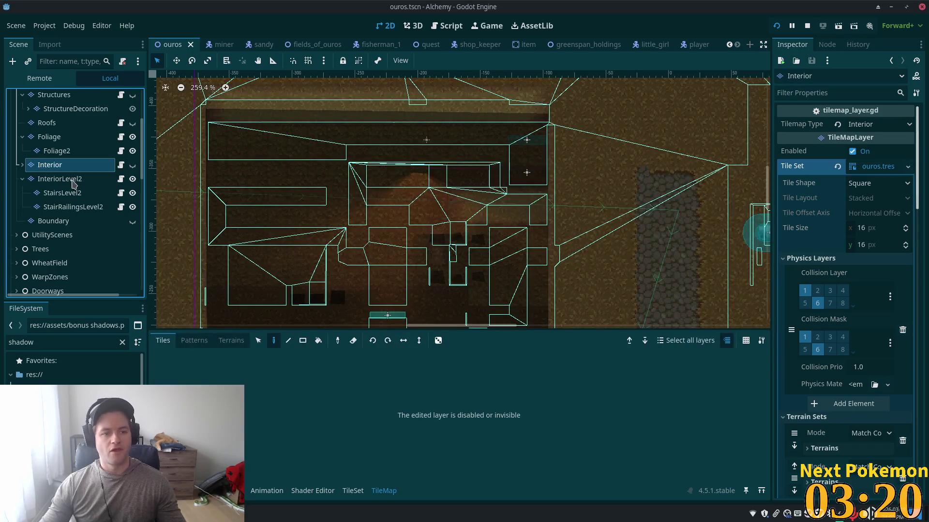
# Select the InteriorLevel2 layer and bring up the Create New Node dialog
pyautogui.click(72, 180)
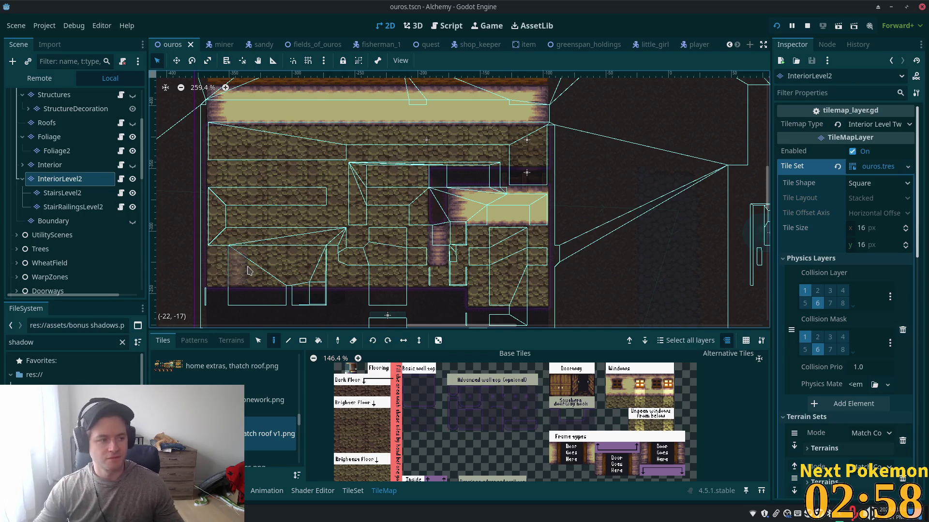
pyautogui.hotkey('ctrl', 'a')
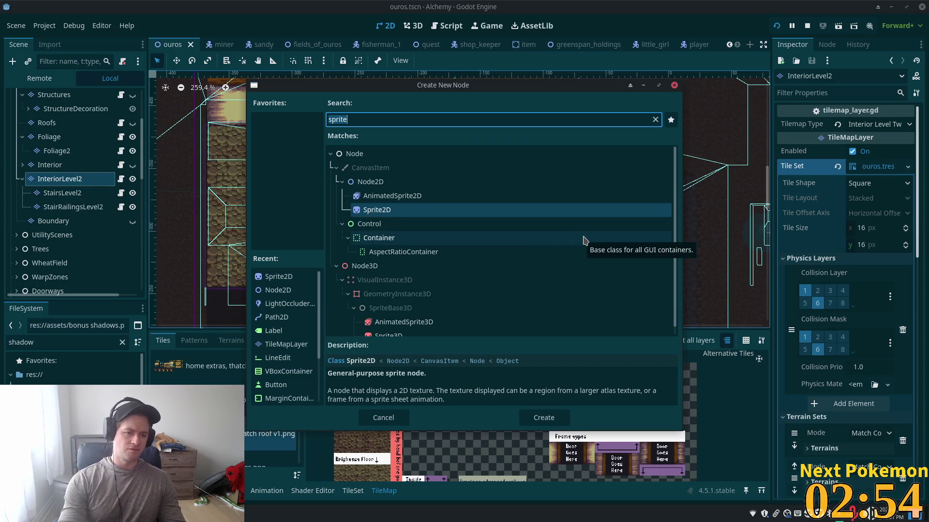
# Create a TileMapLayer child via the 'tilemap' search and rename it WallsLevel2
pyautogui.write('tilemap')
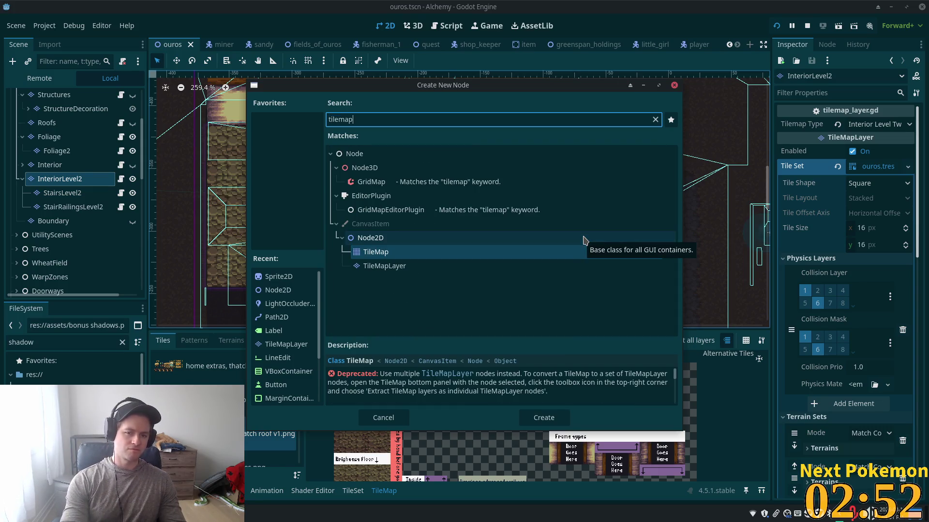
pyautogui.click(382, 267)
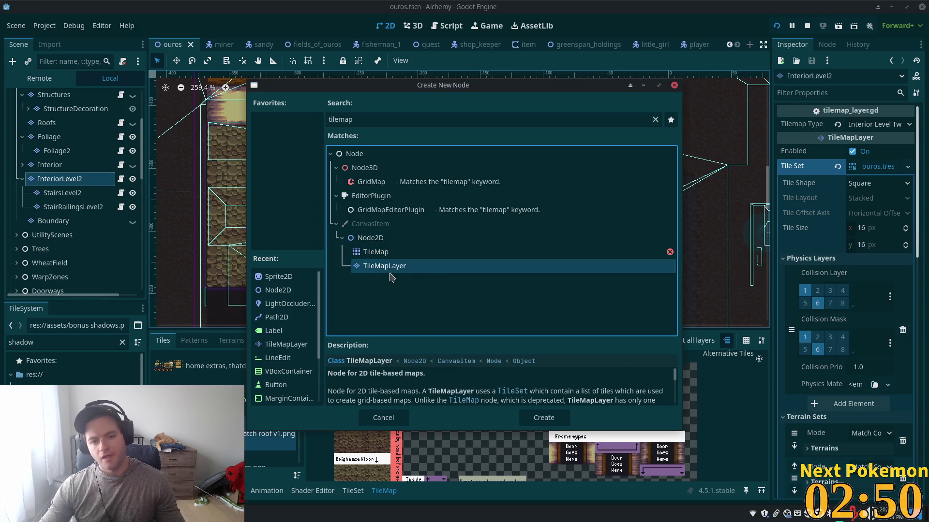
pyautogui.doubleClick(379, 267)
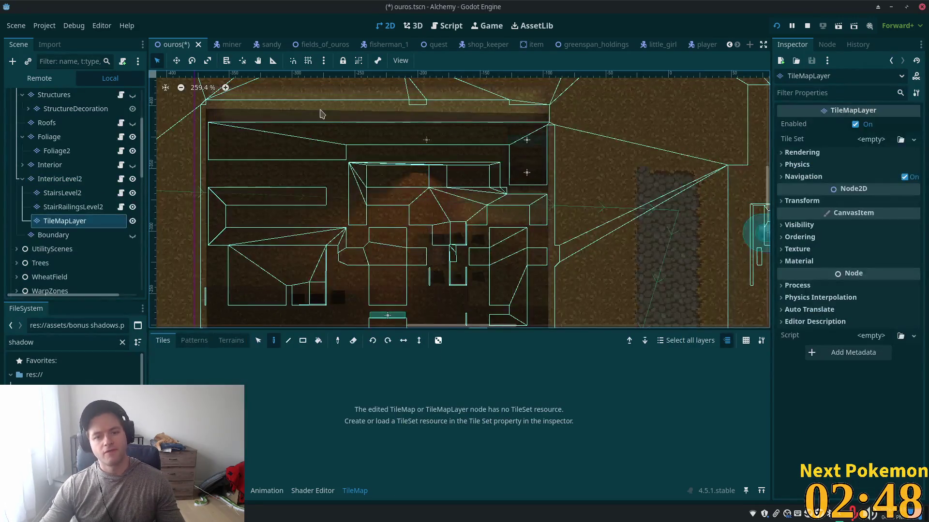
pyautogui.click(66, 223)
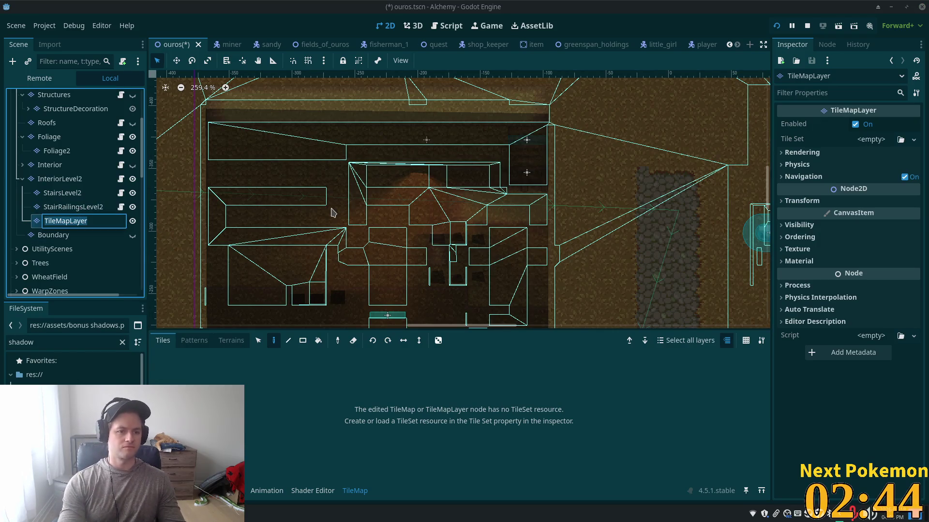
pyautogui.write('WallsLevel')
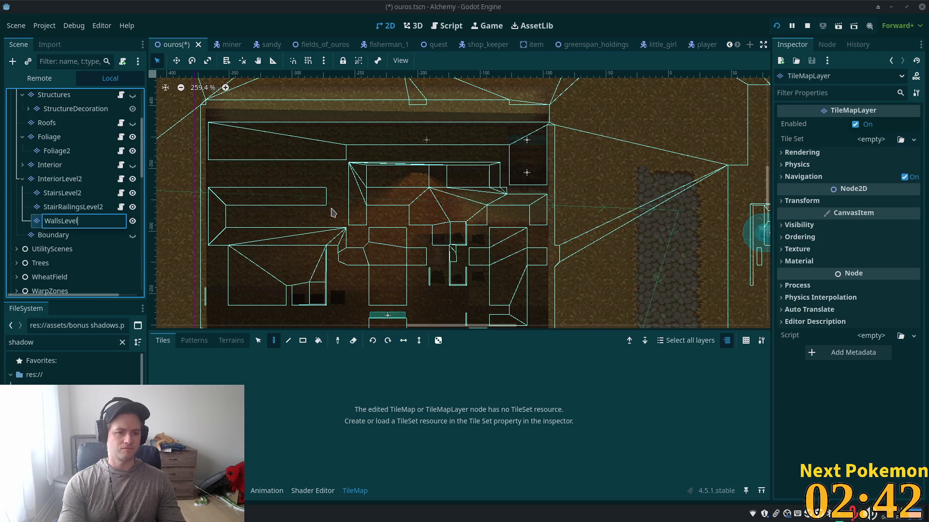
pyautogui.write('2')
pyautogui.press('Return')
pyautogui.click(333, 212)
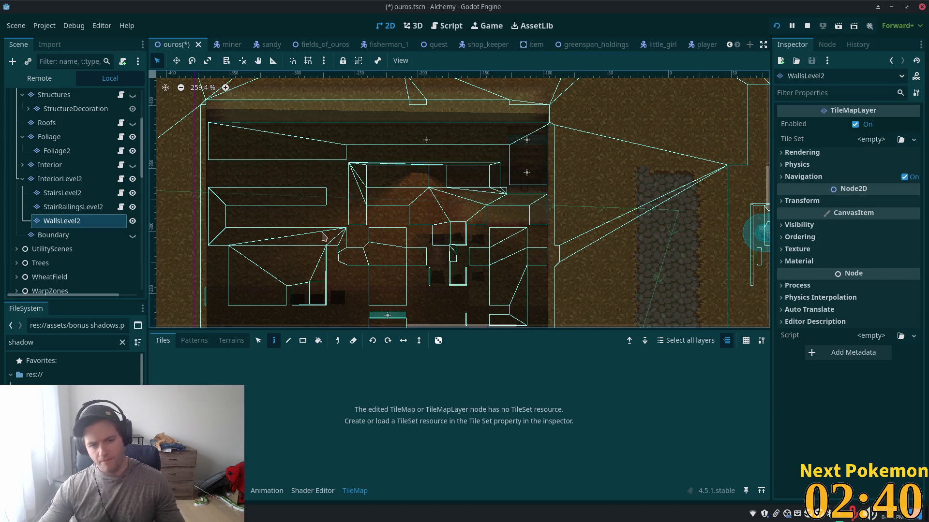
pyautogui.click(61, 178)
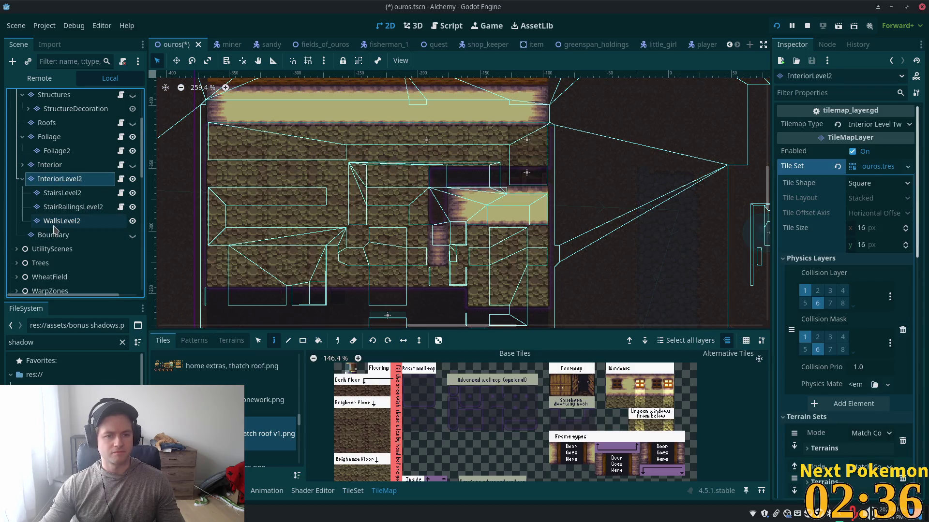
pyautogui.click(57, 222)
pyautogui.scroll(-4, 291, 187)
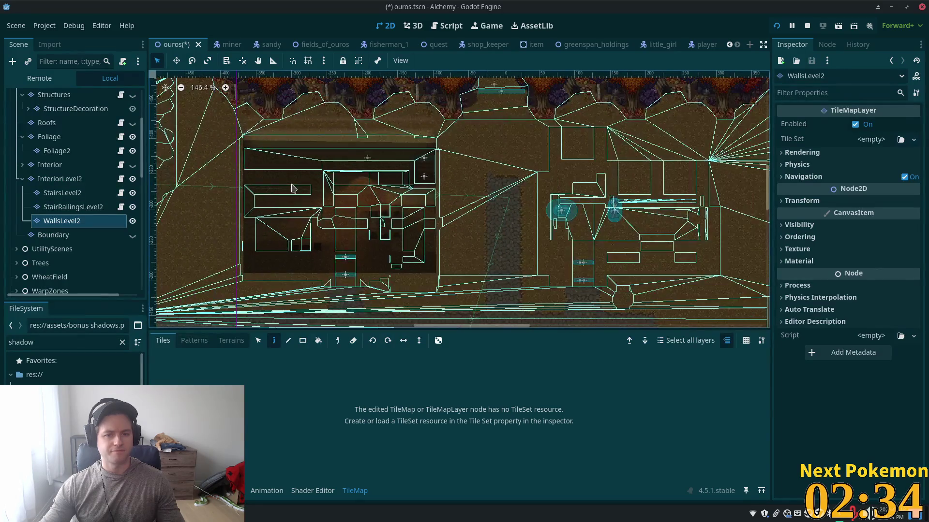
pyautogui.scroll(5, 291, 187)
pyautogui.scroll(1, 290, 188)
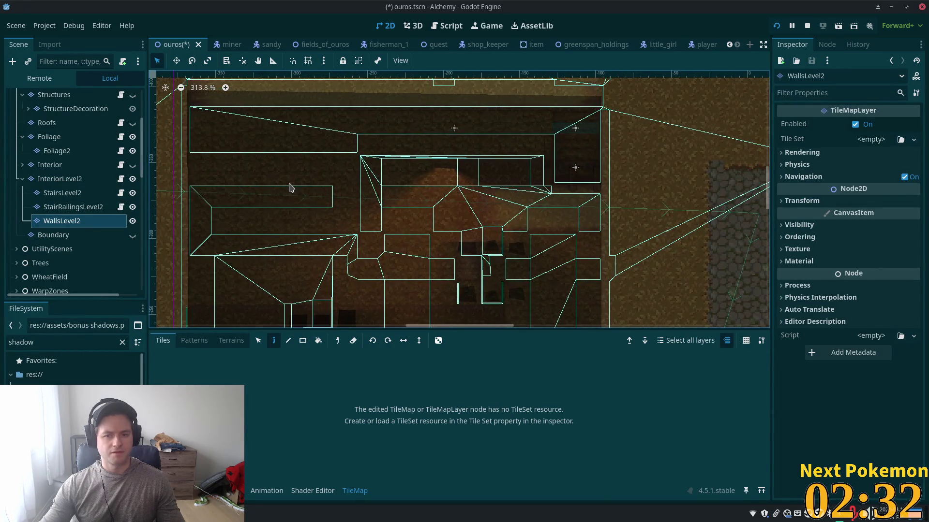
pyautogui.click(88, 178)
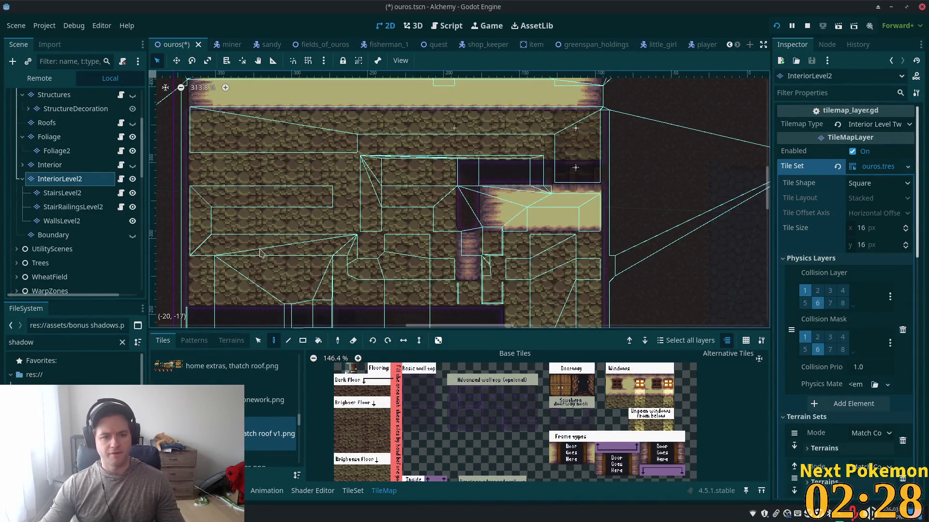
pyautogui.click(258, 341)
pyautogui.moveTo(454, 164)
pyautogui.mouseDown()
pyautogui.moveTo(573, 278)
pyautogui.moveTo(621, 282)
pyautogui.moveTo(594, 280)
pyautogui.mouseUp()
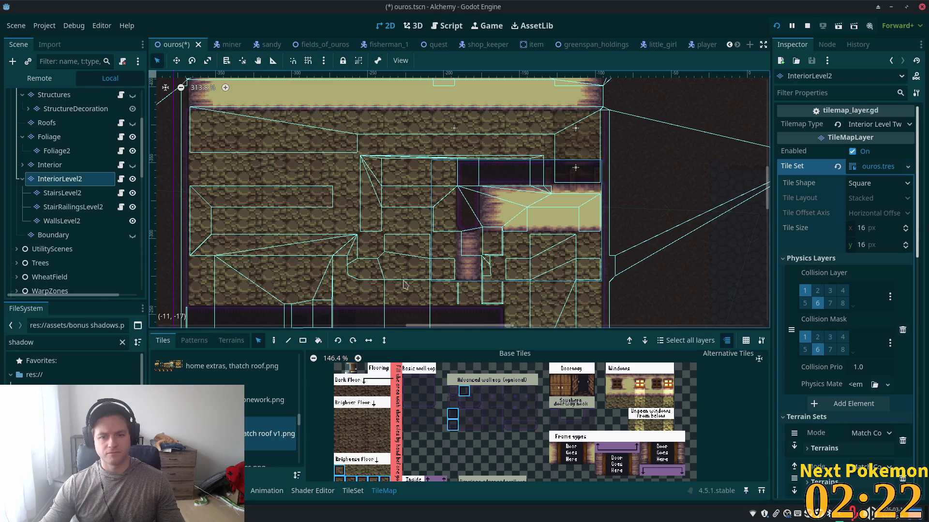
pyautogui.click(273, 340)
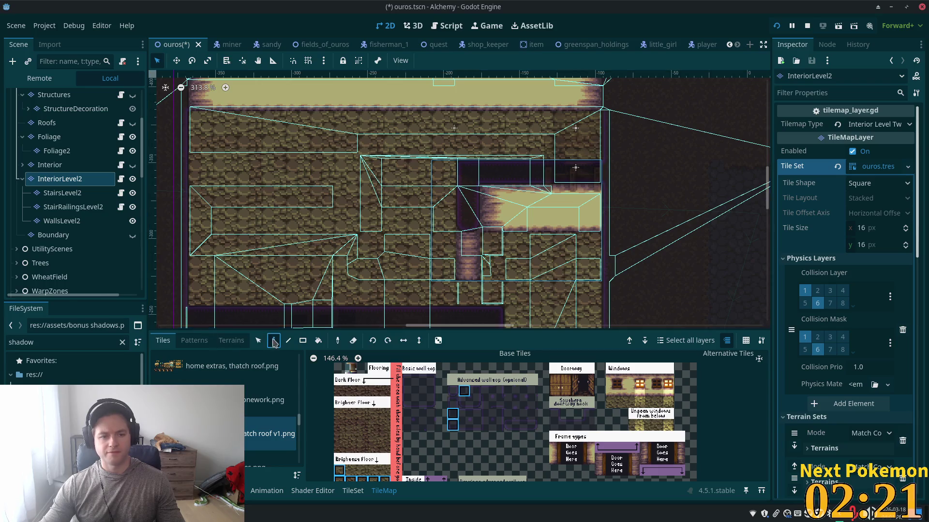
pyautogui.click(92, 222)
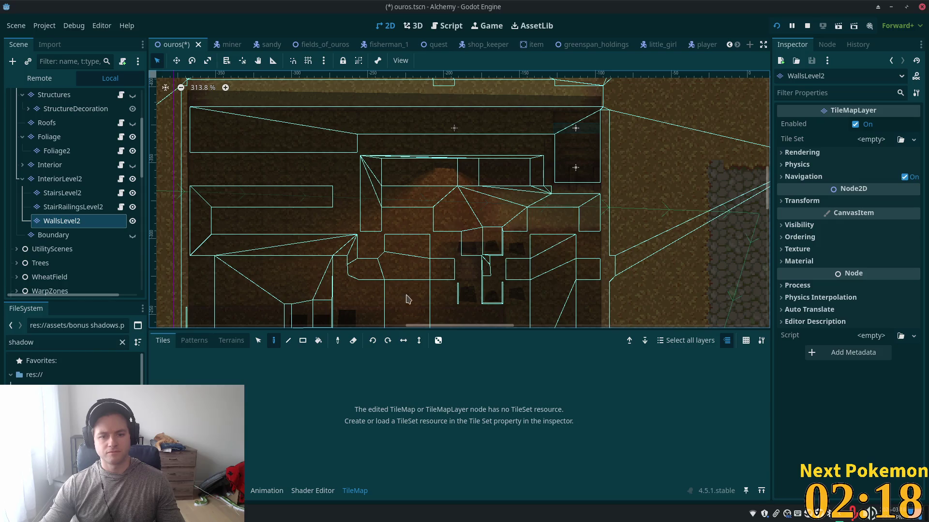
# Quick-load ouros.tres as WallsLevel2's tile set, replacing an accidentally created empty tile set
pyautogui.click(871, 140)
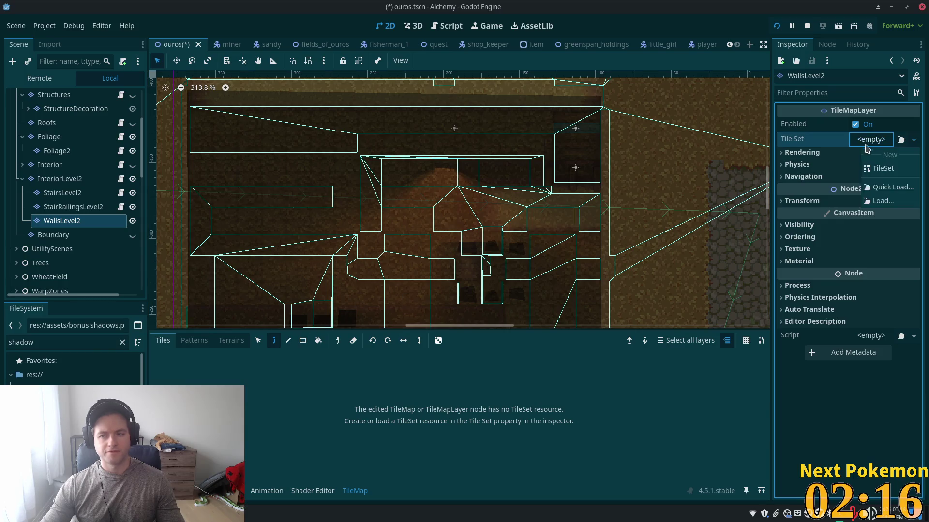
pyautogui.click(907, 170)
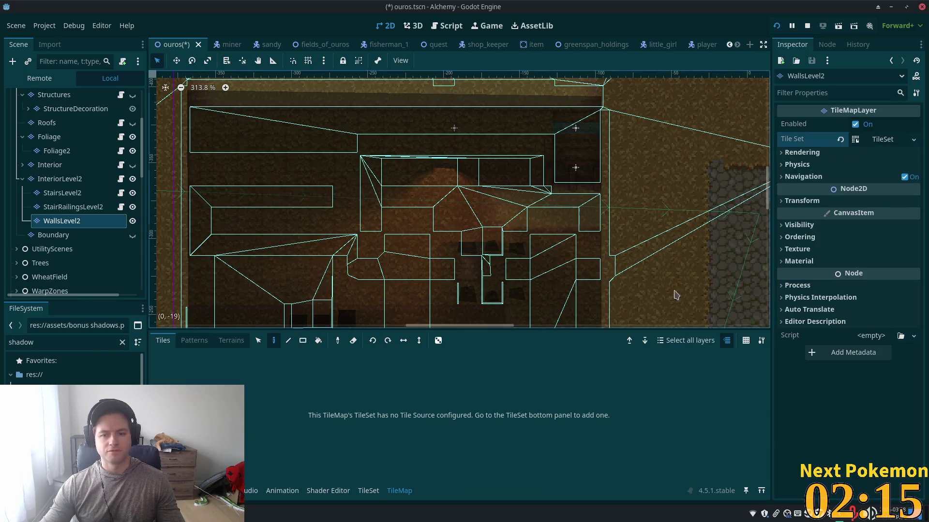
pyautogui.click(889, 140)
pyautogui.click(838, 140)
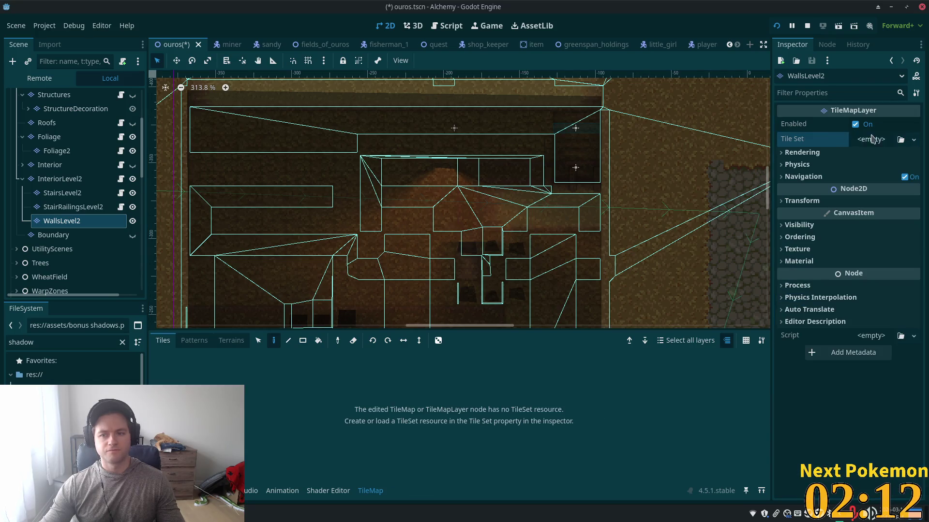
pyautogui.click(871, 140)
pyautogui.click(902, 201)
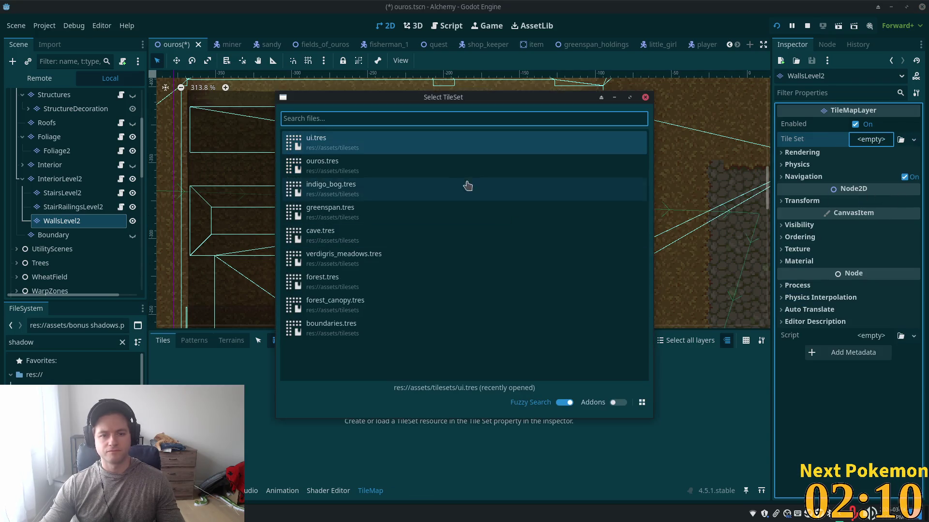
pyautogui.click(377, 177)
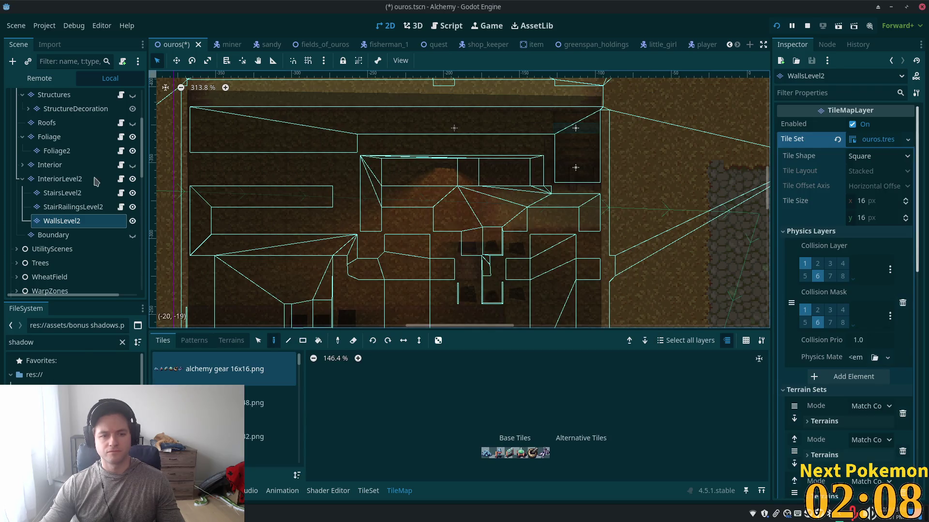
pyautogui.click(72, 207)
pyautogui.click(63, 178)
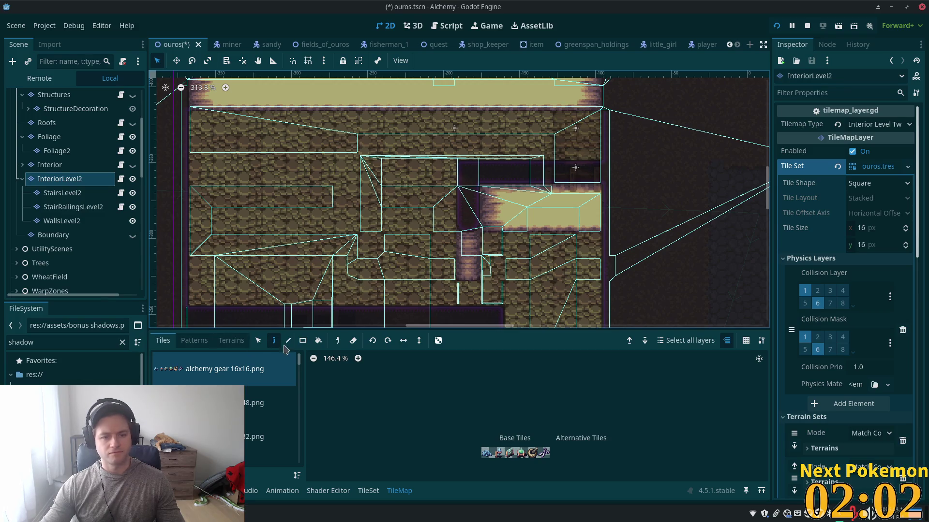
# Select blocks and a column of wall tiles on the InteriorLevel2 map
pyautogui.click(264, 342)
pyautogui.moveTo(431, 160)
pyautogui.mouseDown()
pyautogui.moveTo(624, 280)
pyautogui.moveTo(571, 276)
pyautogui.moveTo(585, 277)
pyautogui.mouseUp()
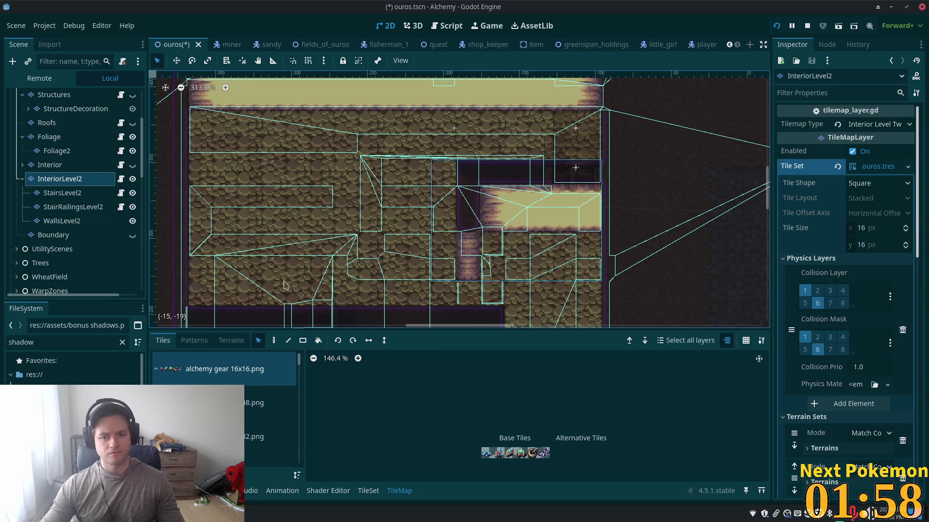
pyautogui.click(274, 342)
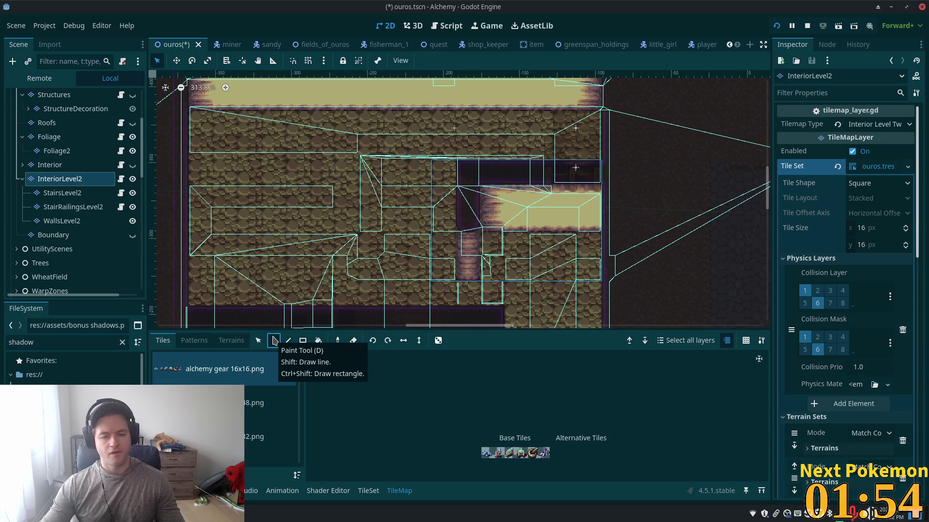
pyautogui.click(259, 341)
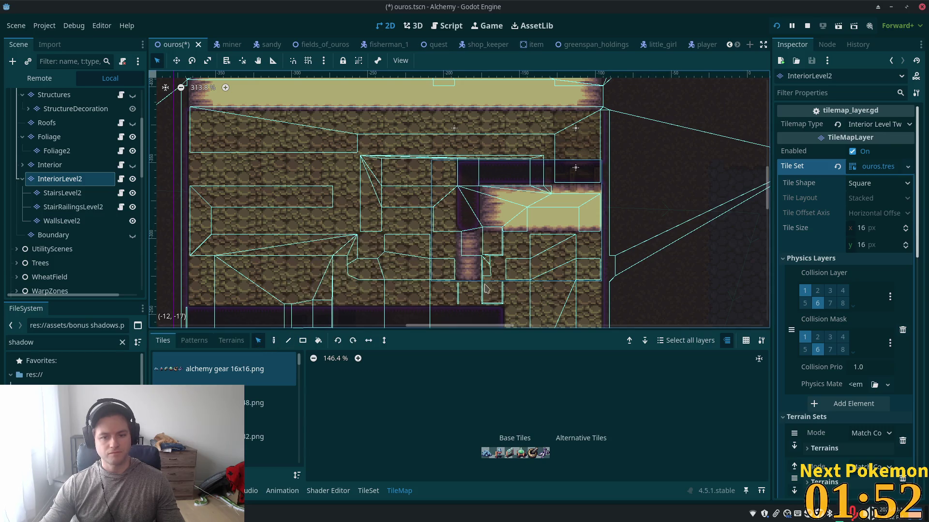
pyautogui.moveTo(485, 273); pyautogui.dragTo(487, 170)
pyautogui.moveTo(516, 201); pyautogui.dragTo(594, 229)
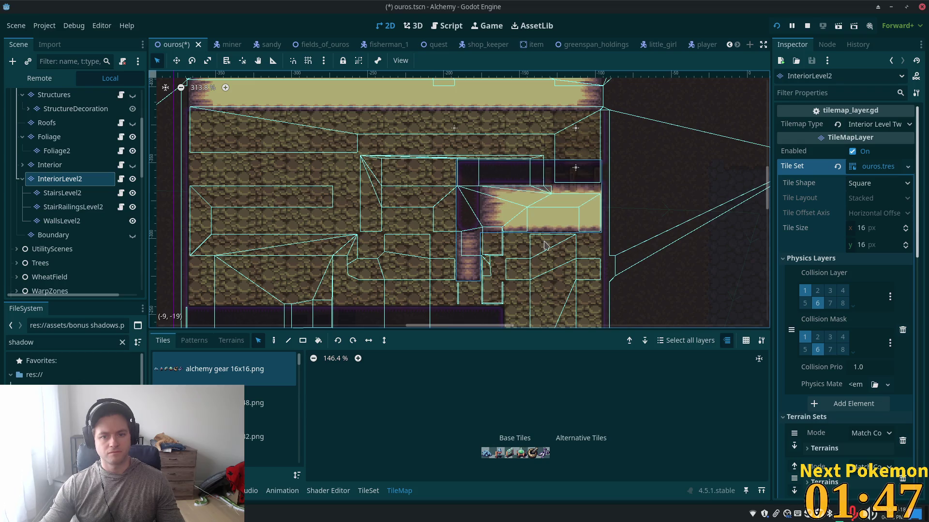
pyautogui.click(275, 341)
# Compare the WallsLevel2, StairsLevel2 and InteriorLevel2 layers' settings, ending on WallsLevel2
pyautogui.click(61, 221)
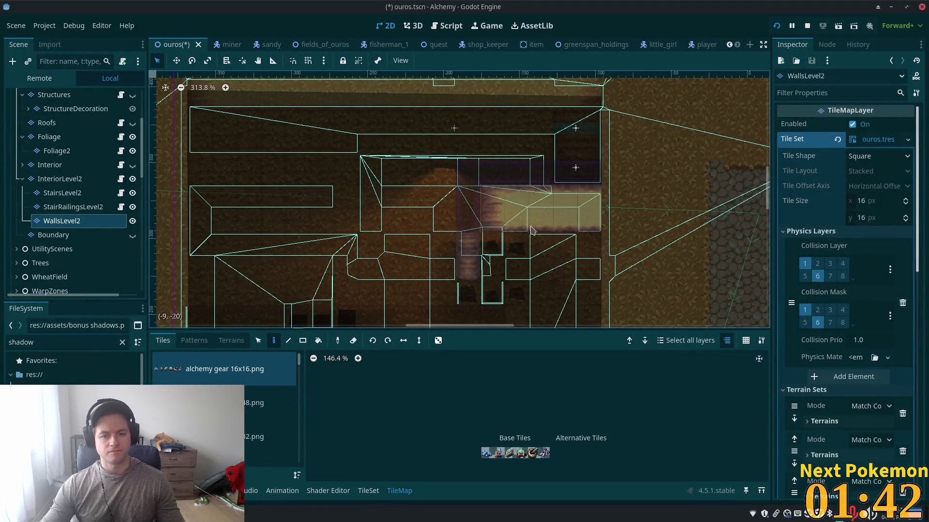
pyautogui.click(61, 192)
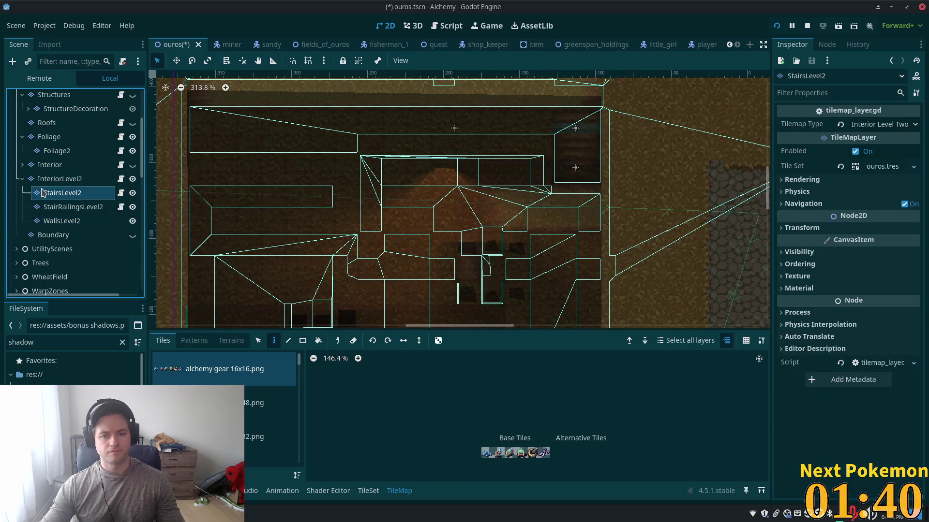
pyautogui.click(57, 178)
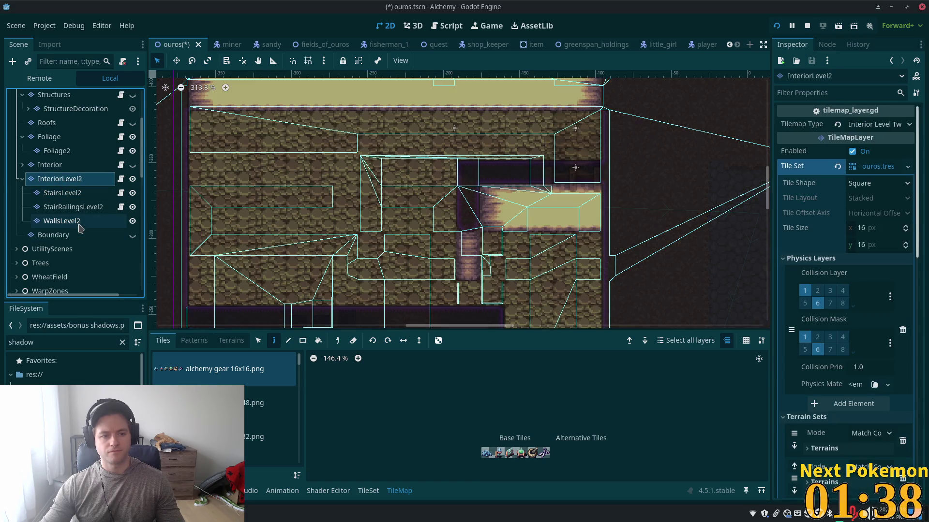
pyautogui.click(67, 221)
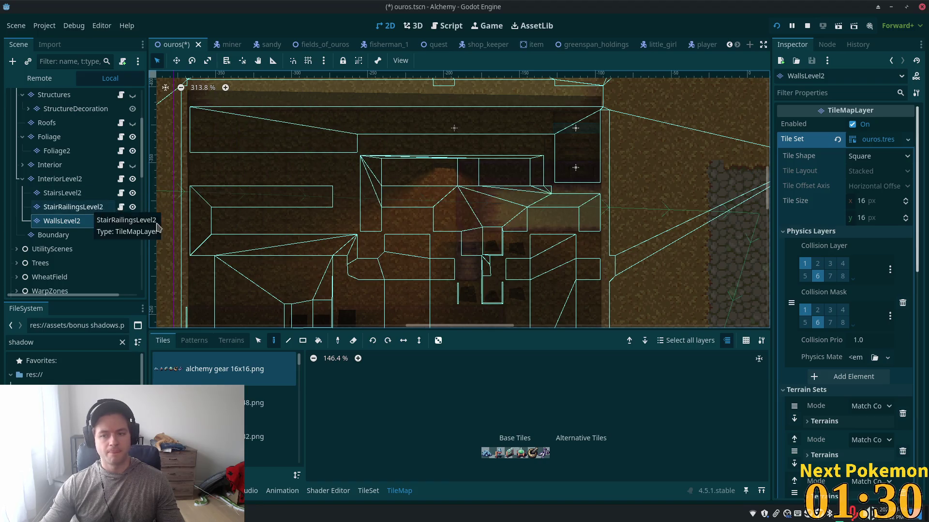
pyautogui.click(61, 179)
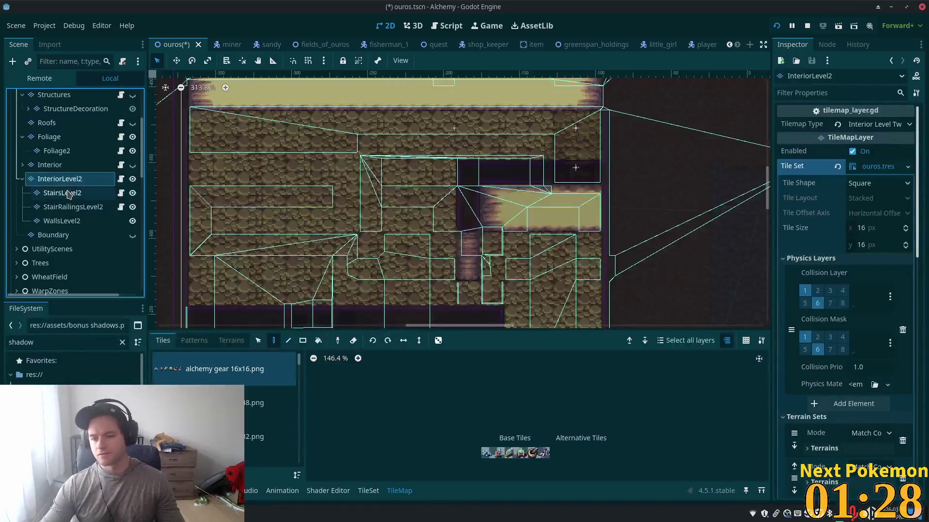
pyautogui.click(67, 194)
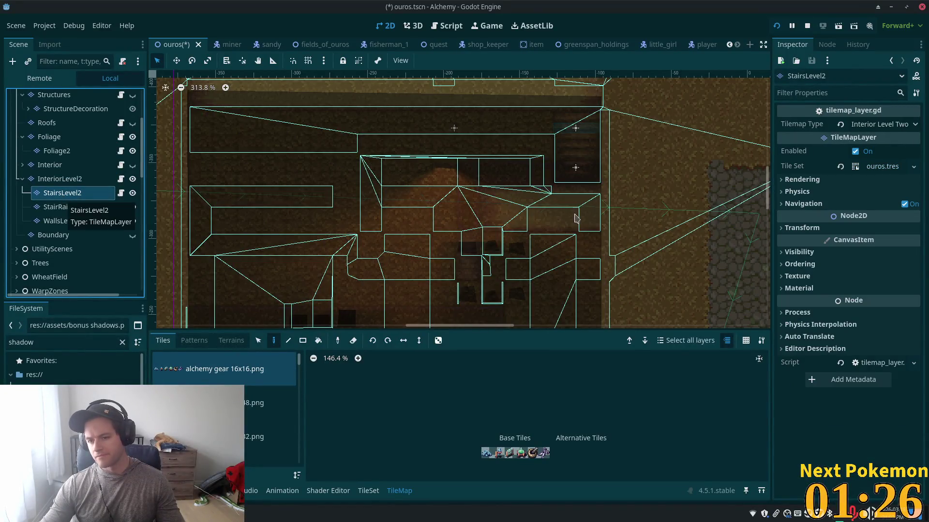
pyautogui.click(798, 264)
pyautogui.click(797, 265)
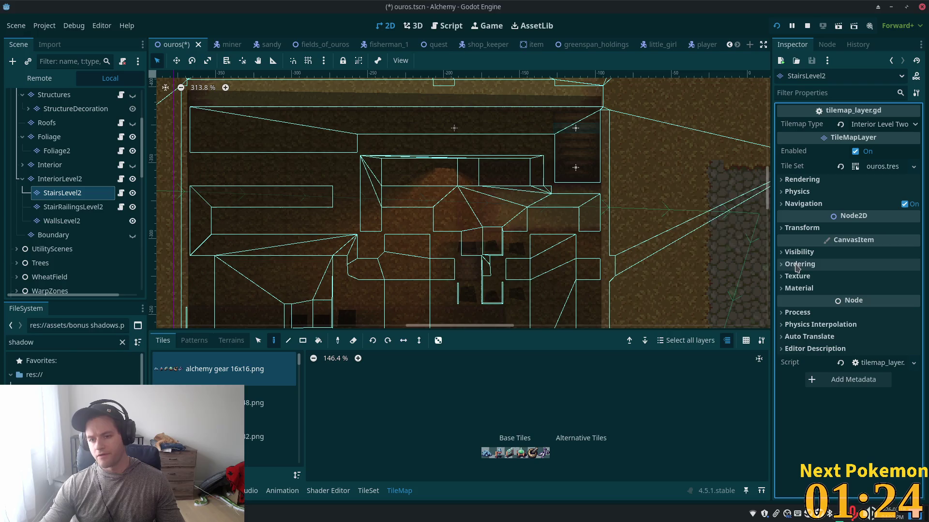
pyautogui.click(54, 182)
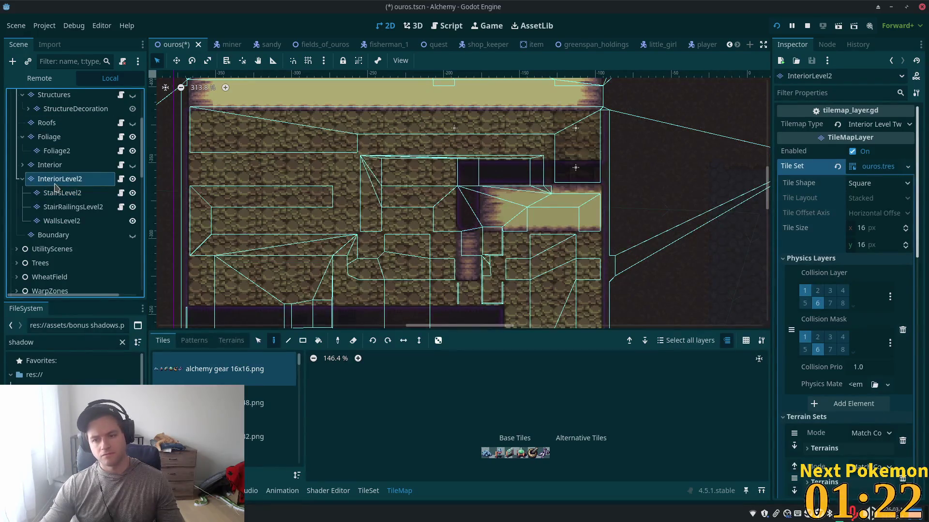
pyautogui.click(106, 219)
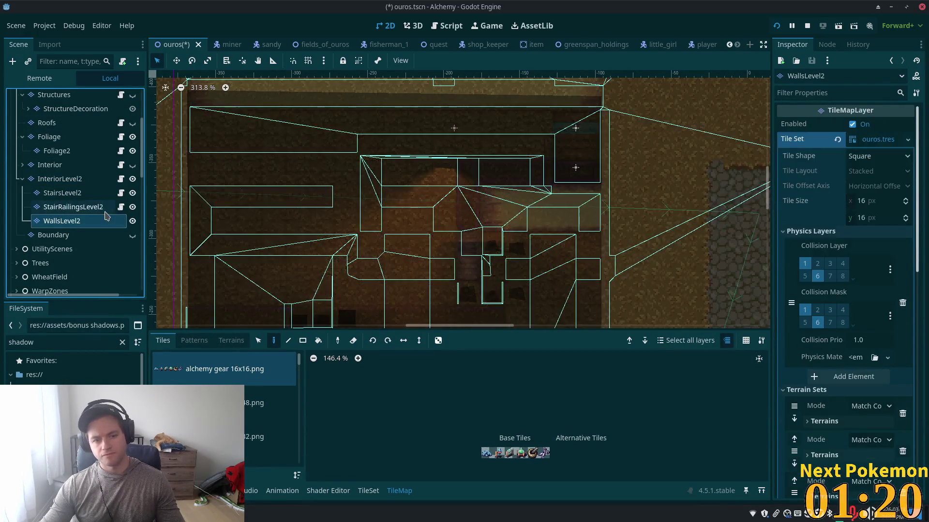
# Enable Y Sort in WallsLevel2's Ordering settings and save the ouros scene
pyautogui.scroll(-10, 856, 344)
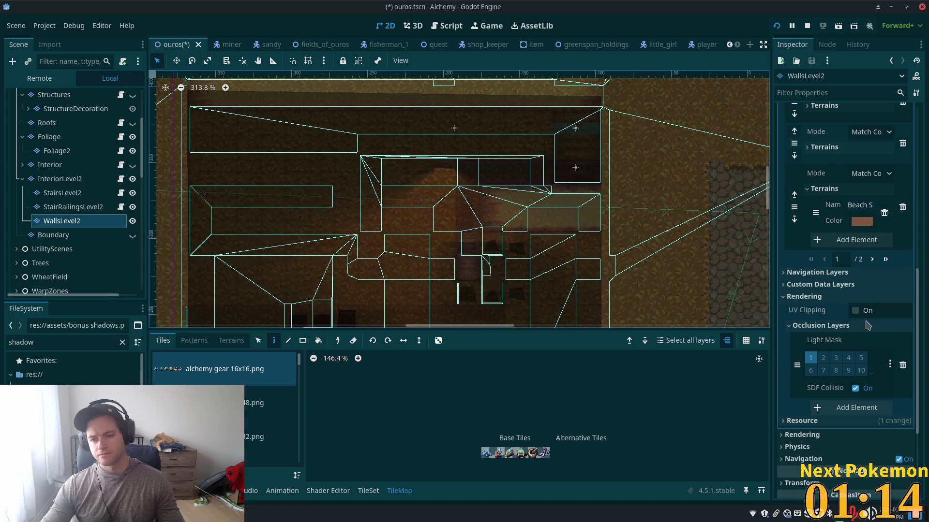
pyautogui.scroll(-3, 863, 328)
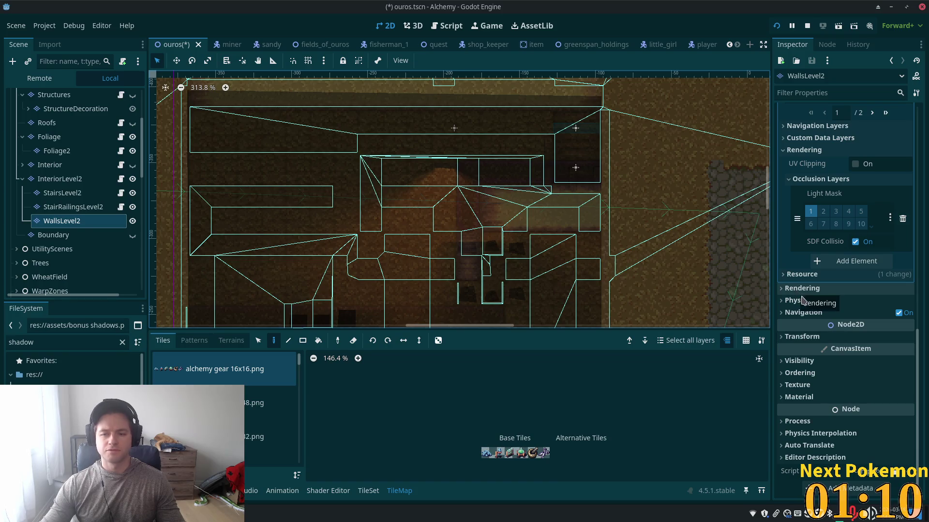
pyautogui.click(800, 373)
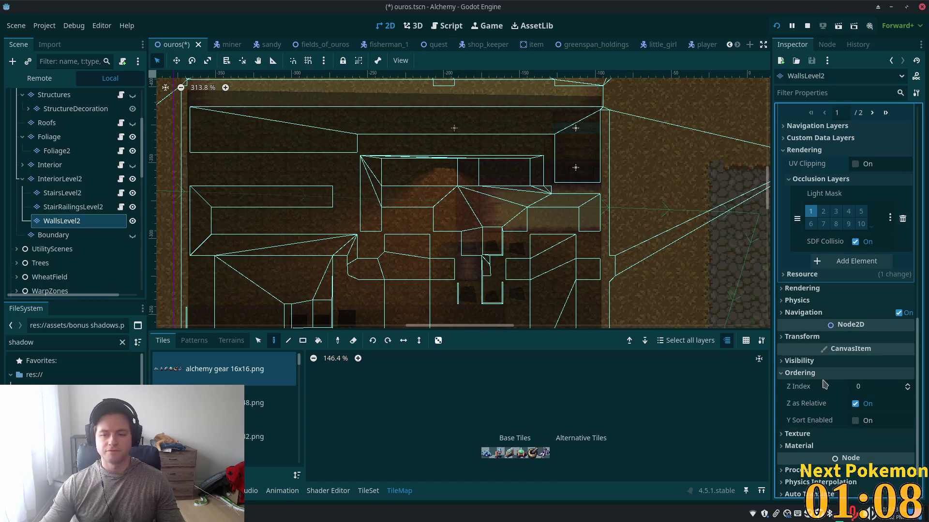
pyautogui.click(859, 421)
pyautogui.hotkey('ctrl', 's')
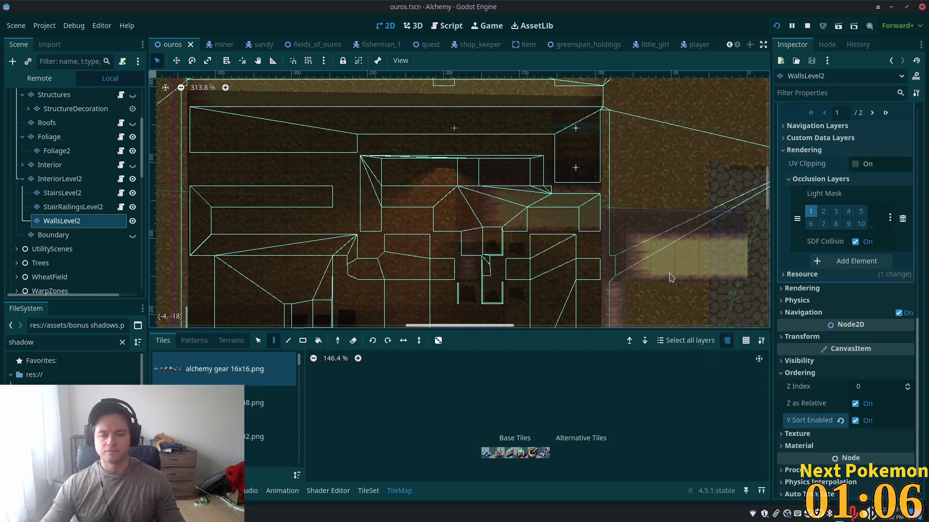
# Restart the game with F5 and walk the player into the Ouros interior beside the stairs
pyautogui.press('Up')
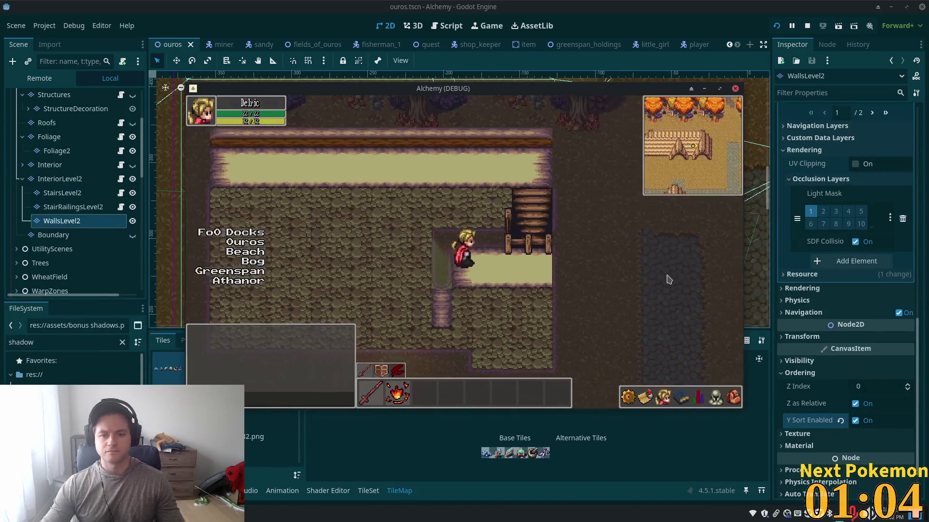
pyautogui.press('Right')
pyautogui.press('F5')
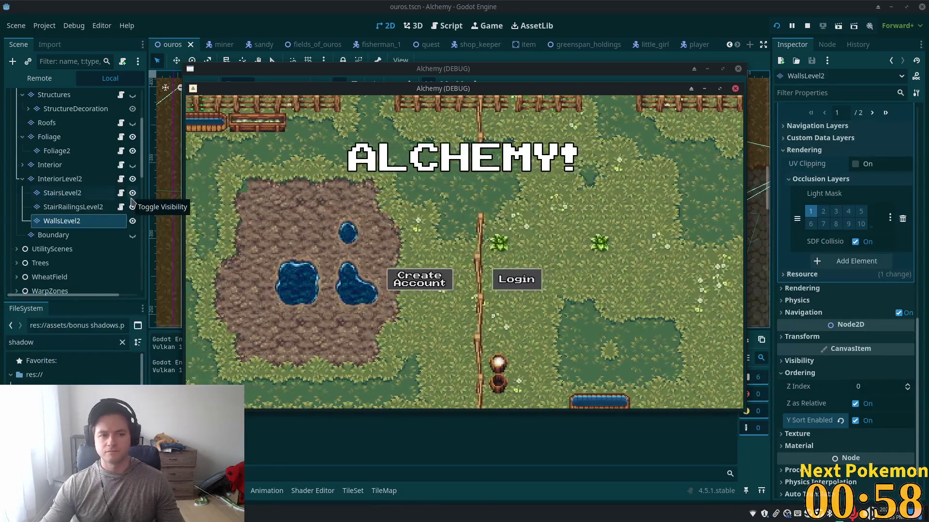
pyautogui.press('Up')
pyautogui.press('Left')
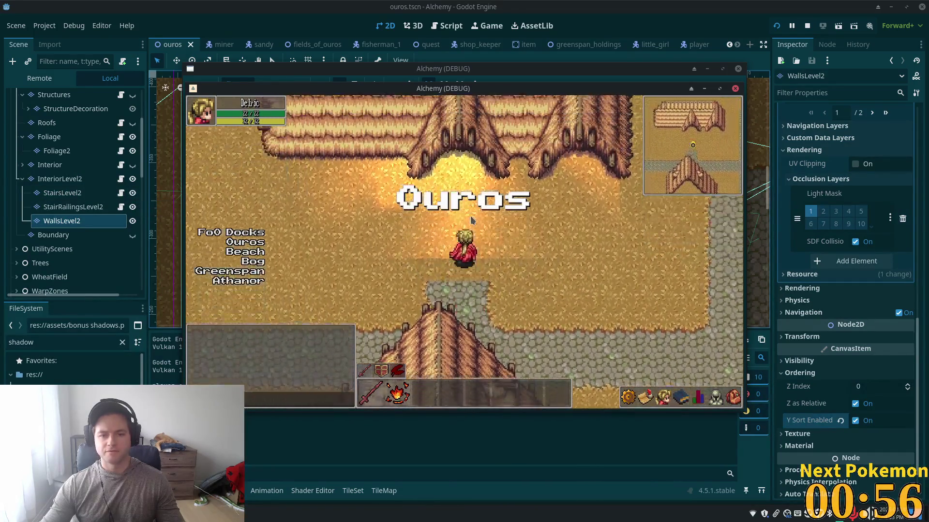
pyautogui.press('Up')
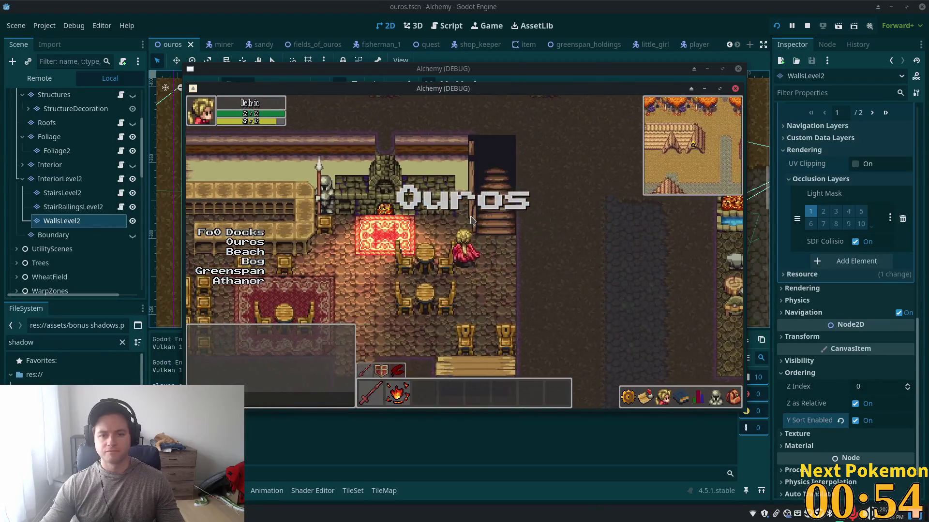
pyautogui.press('Right')
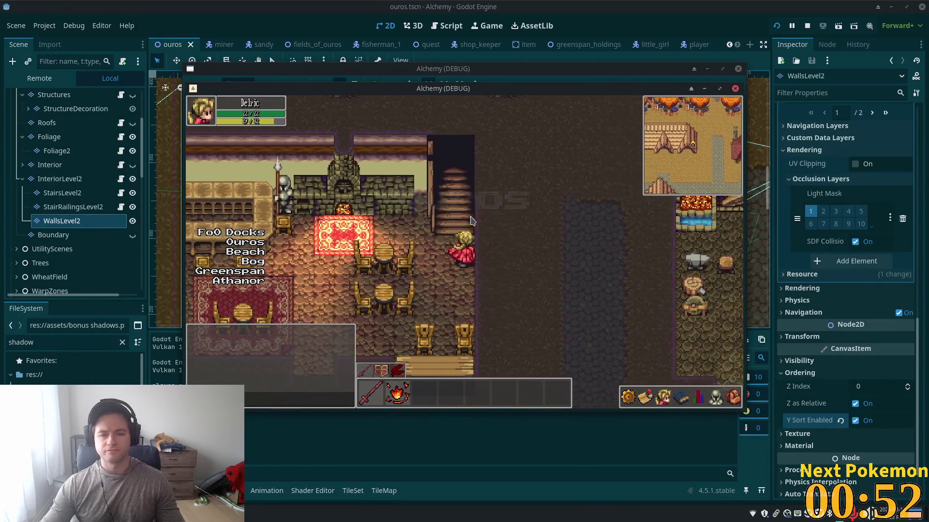
pyautogui.press('Down')
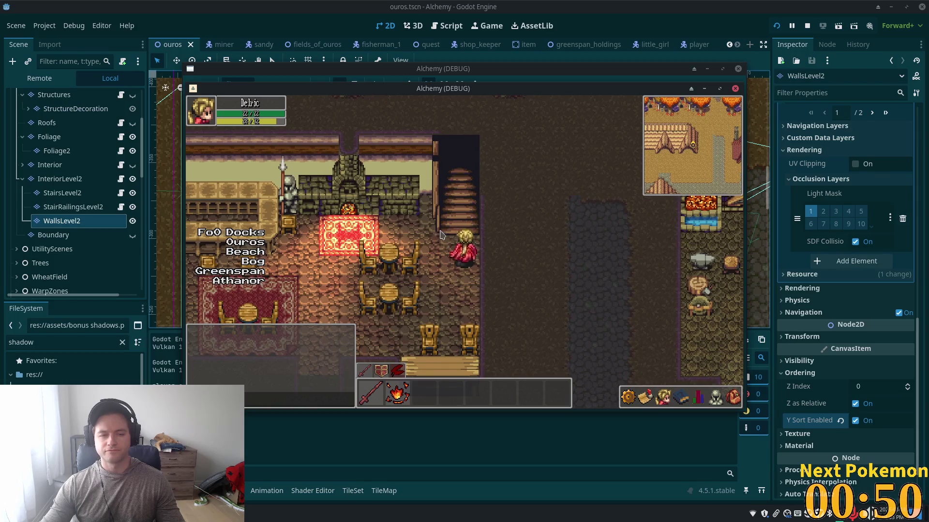
pyautogui.press('Up')
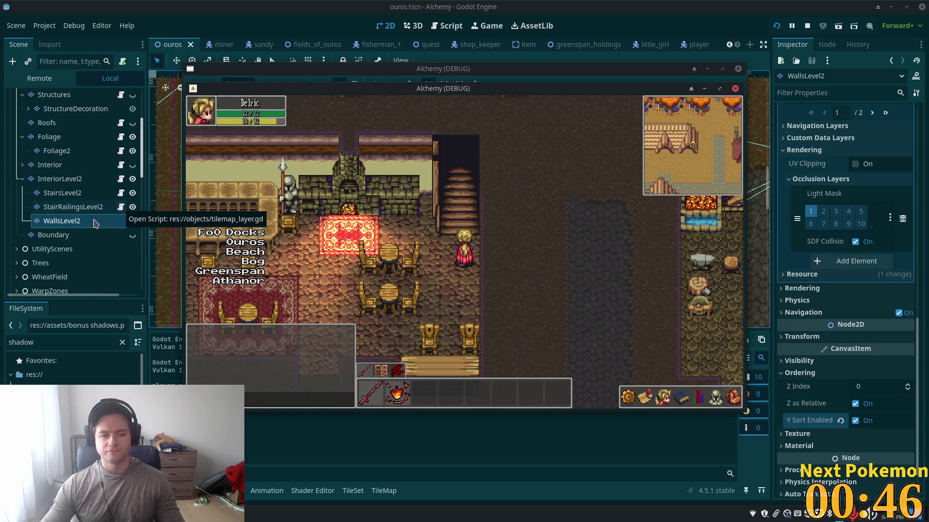
pyautogui.click(91, 200)
# Attach the existing res://objects/tilemap_layer.gd script to WallsLevel2
pyautogui.click(87, 207)
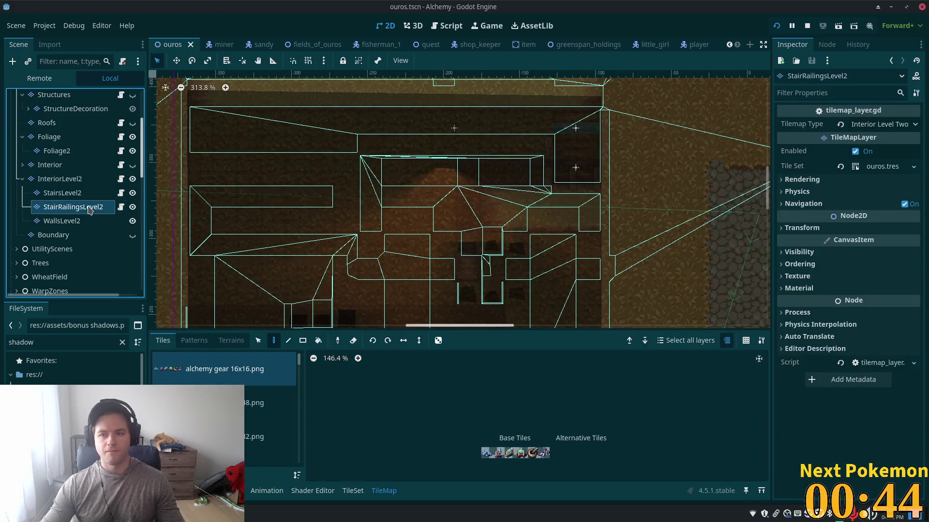
pyautogui.click(86, 226)
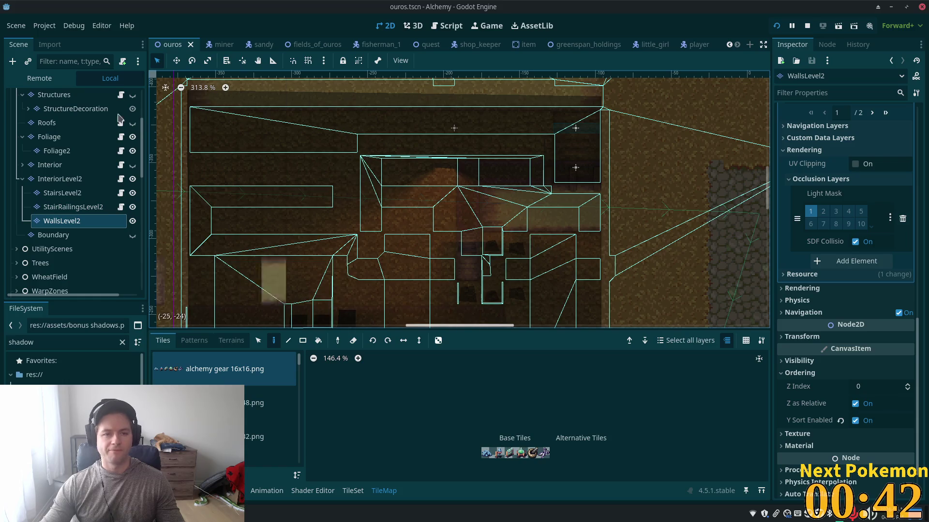
pyautogui.click(121, 64)
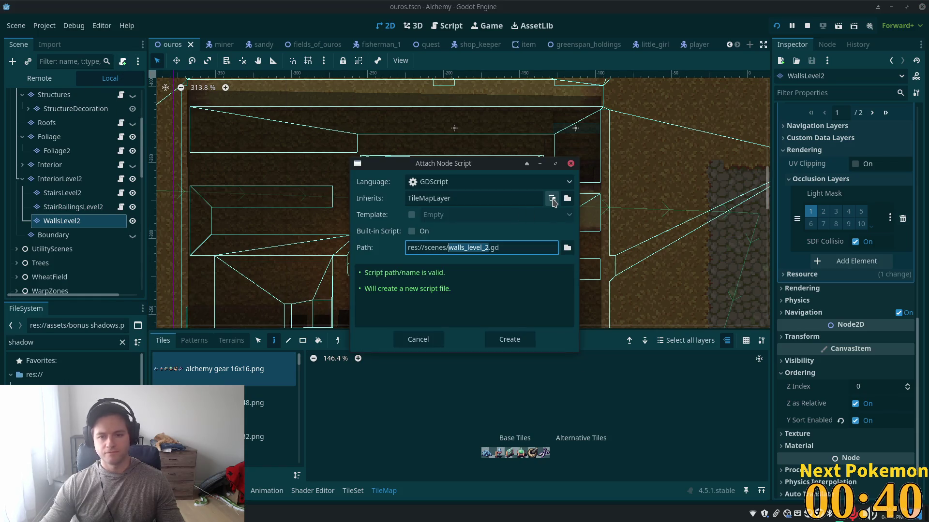
pyautogui.click(567, 248)
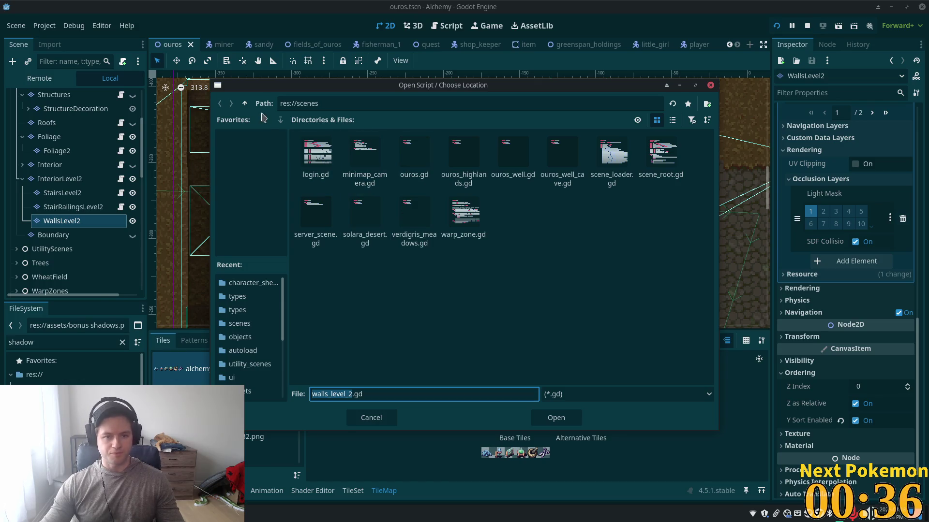
pyautogui.click(246, 103)
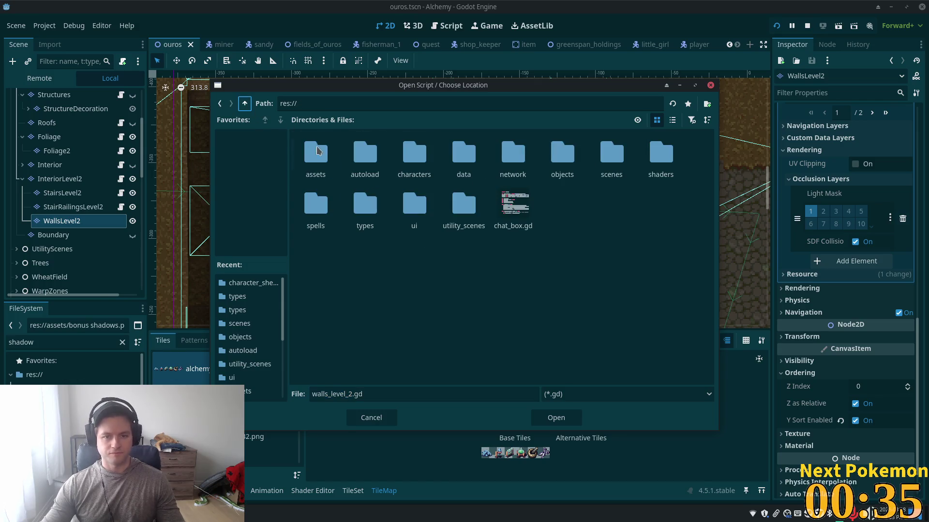
pyautogui.doubleClick(554, 156)
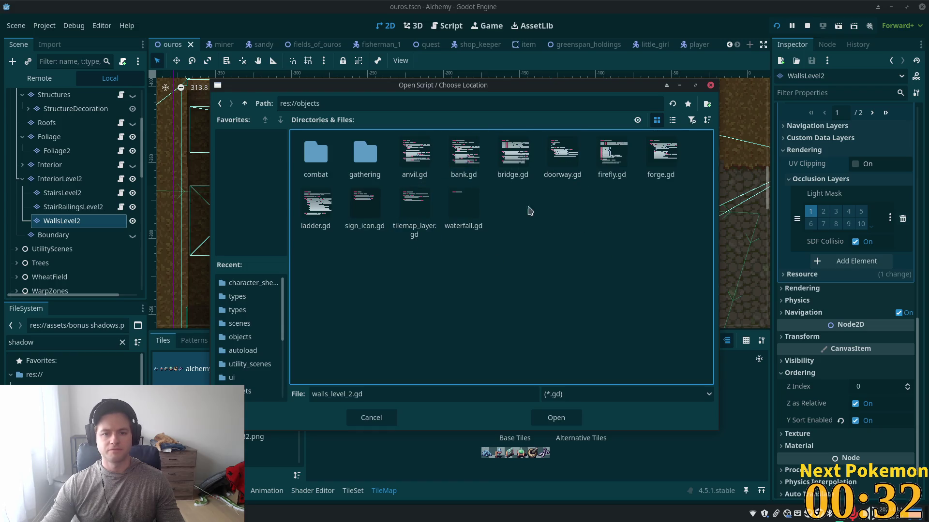
pyautogui.doubleClick(414, 211)
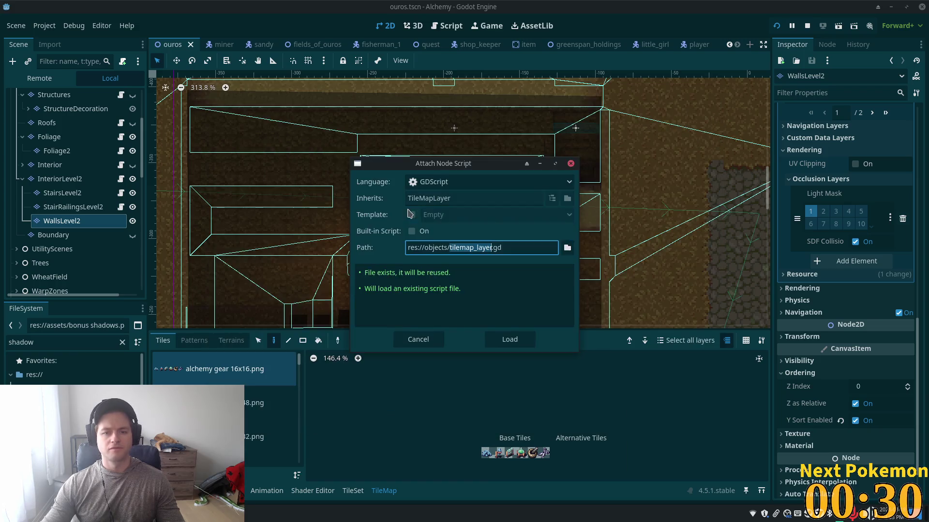
pyautogui.click(510, 340)
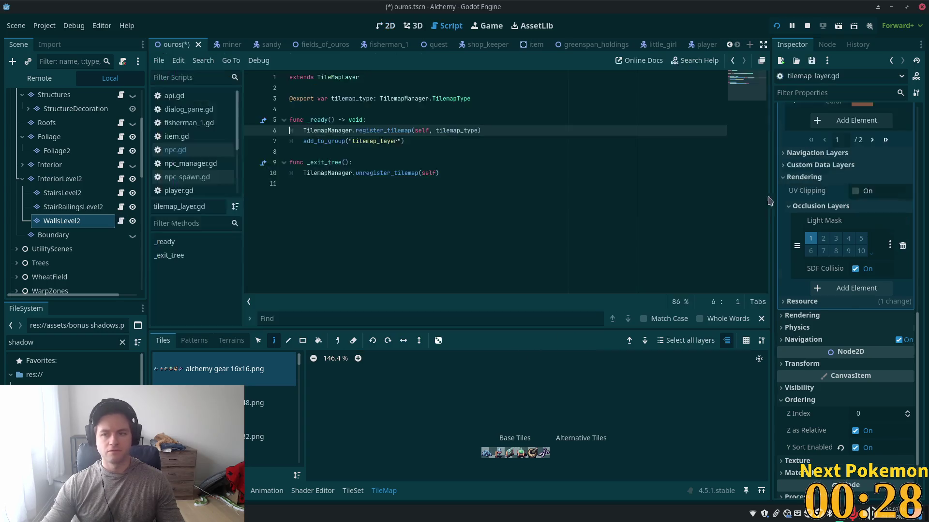
pyautogui.scroll(15, 848, 252)
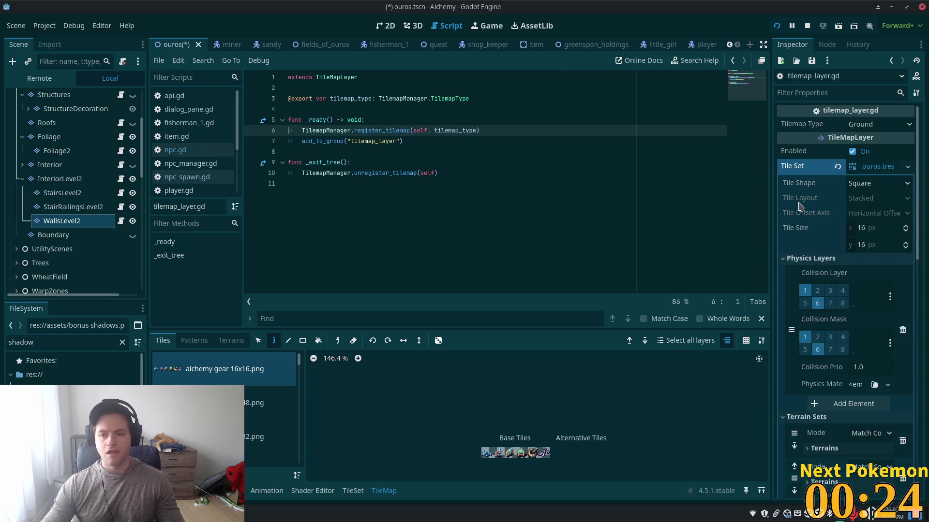
# Set WallsLevel2's Tilemap Type to Interior Level Two and save the scene
pyautogui.click(880, 124)
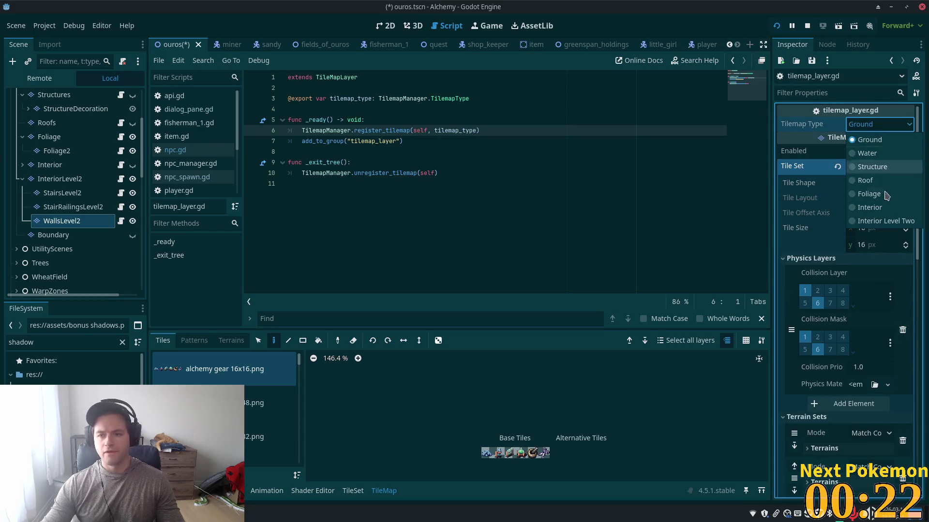
pyautogui.click(892, 218)
pyautogui.hotkey('ctrl', 's')
# Run the project and move the game window to the lower right
pyautogui.click(777, 27)
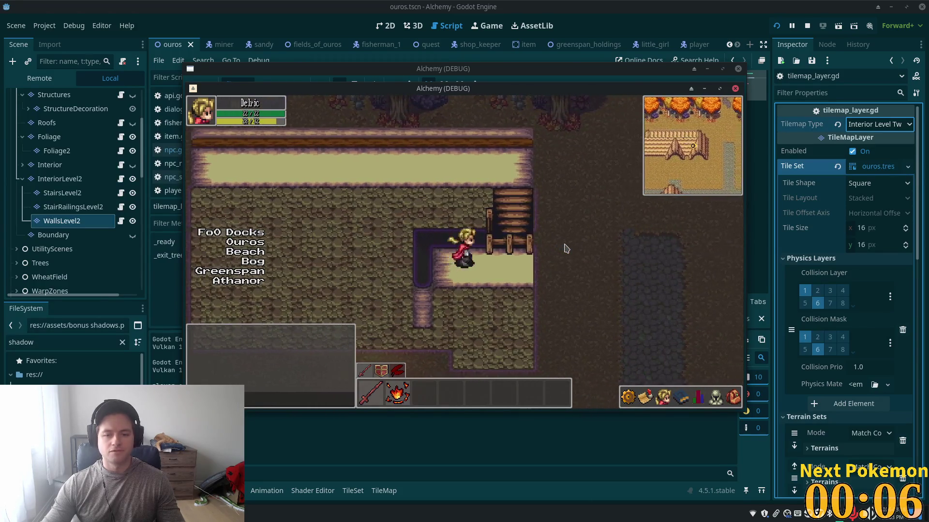
pyautogui.moveTo(498, 89)
pyautogui.mouseDown()
pyautogui.moveTo(784, 130)
pyautogui.moveTo(847, 155)
pyautogui.mouseUp()
pyautogui.doubleClick(631, 10)
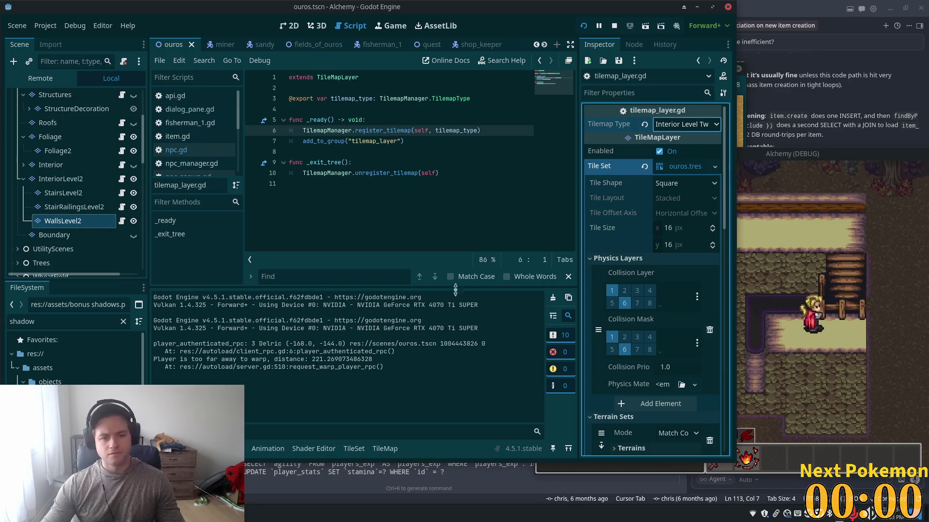
# Set WallsLevel2's Z Index to 9 under Ordering and save the scene
pyautogui.scroll(-10, 720, 255)
pyautogui.scroll(-5, 726, 255)
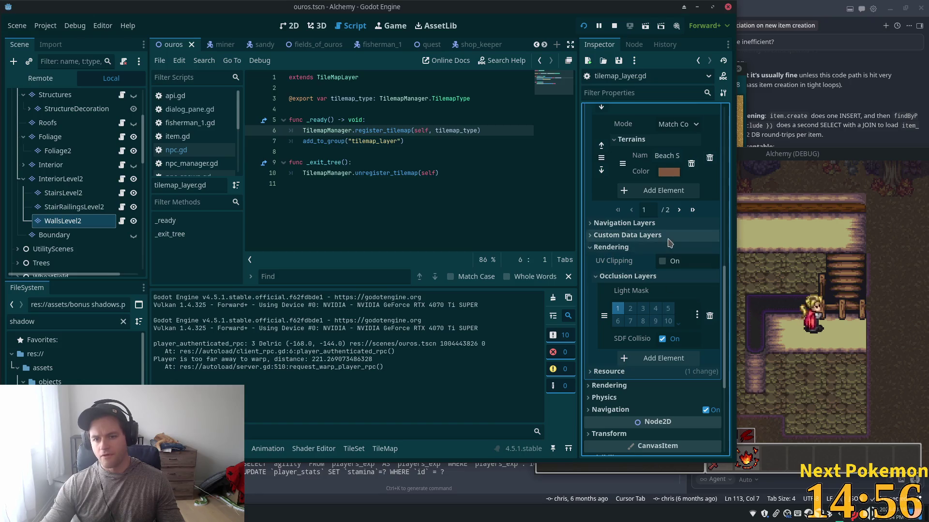
pyautogui.scroll(-3, 665, 299)
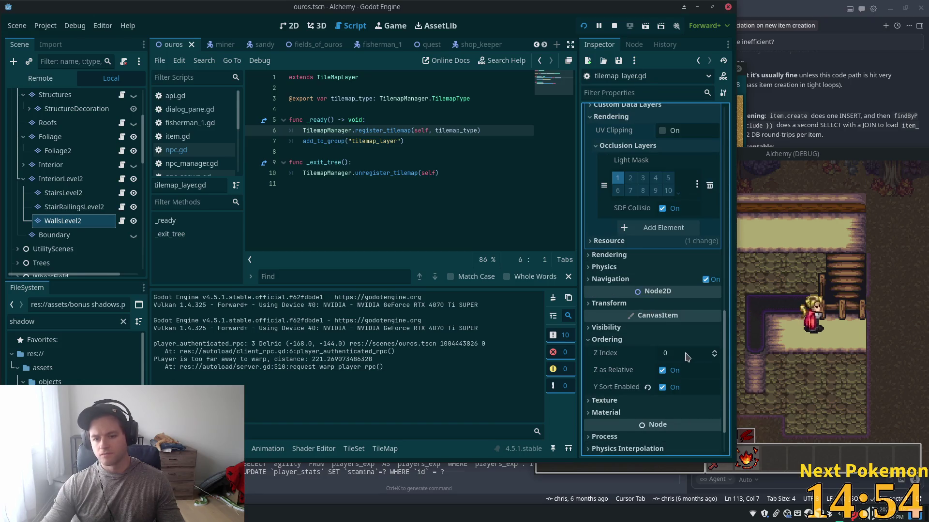
pyautogui.click(673, 358)
pyautogui.click(634, 341)
pyautogui.click(633, 341)
pyautogui.write('9')
pyautogui.press('Tab')
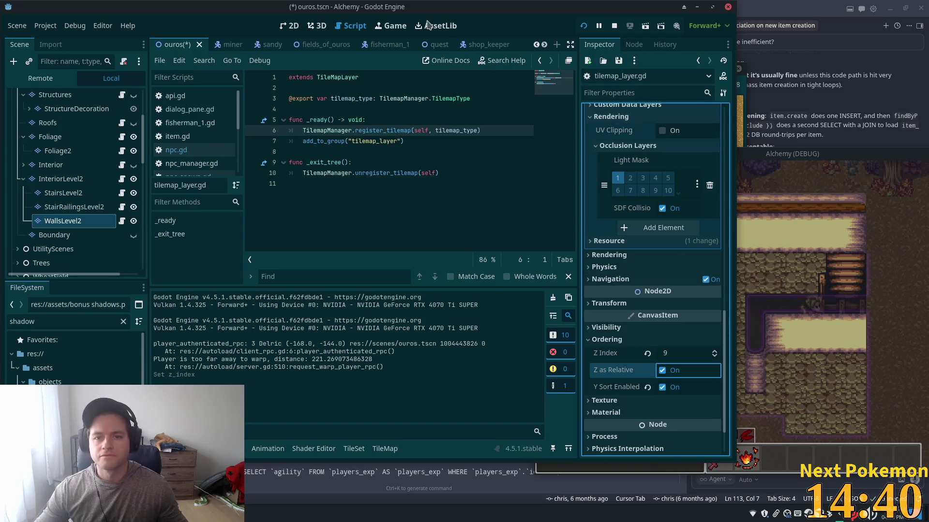
pyautogui.hotkey('ctrl', 's')
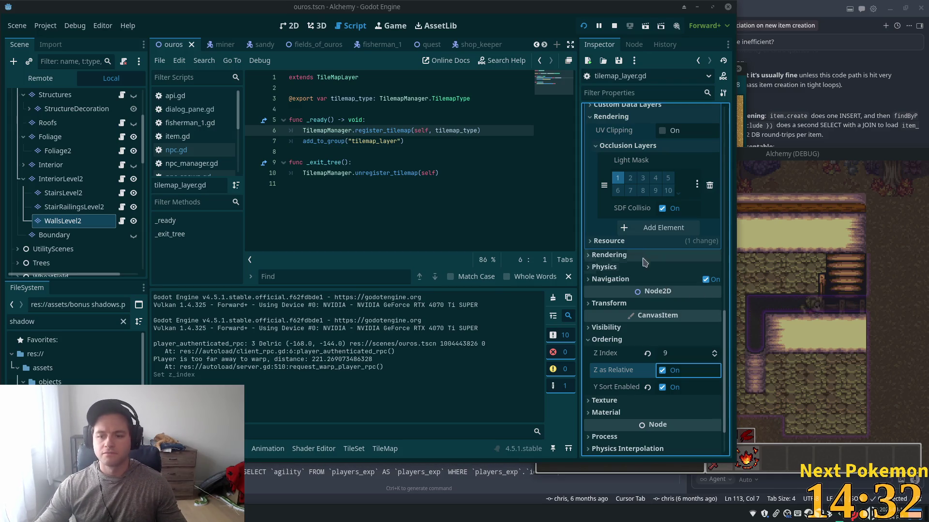
# Walk the player left and right along the second-floor walls to check their overlap
pyautogui.click(838, 163)
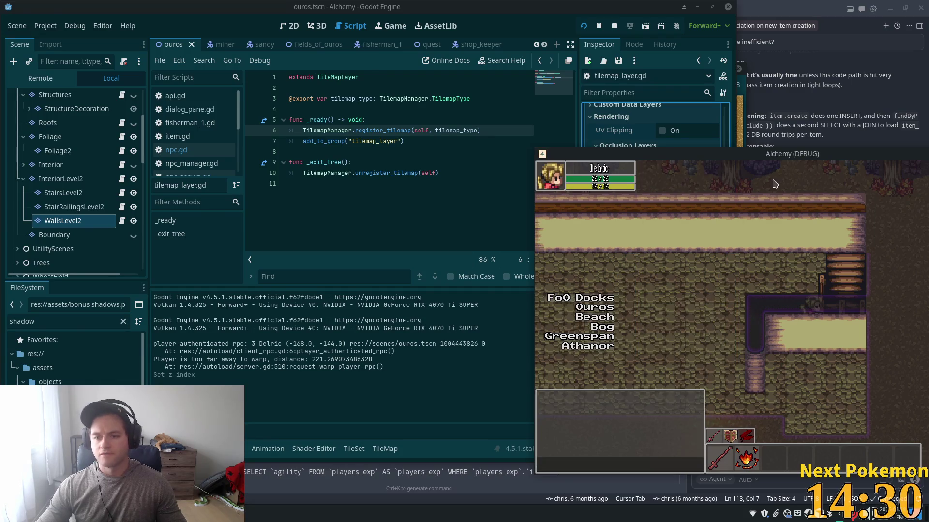
pyautogui.press('Down')
pyautogui.press('Left')
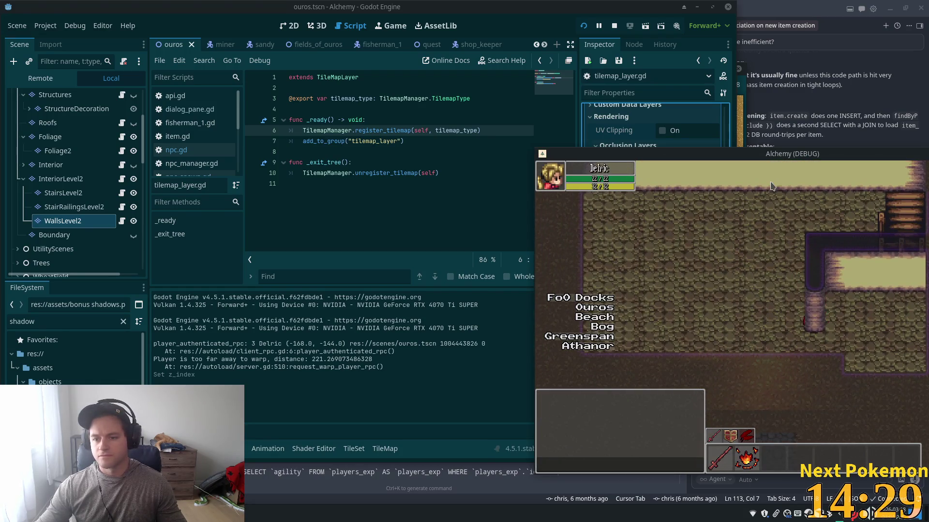
pyautogui.press('Up')
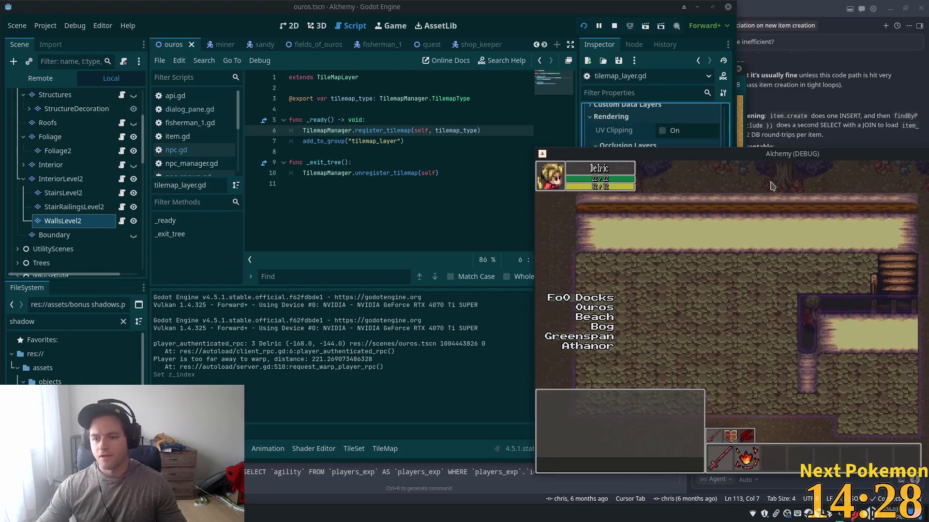
pyautogui.press('Up')
pyautogui.press('Right')
pyautogui.press('Right')
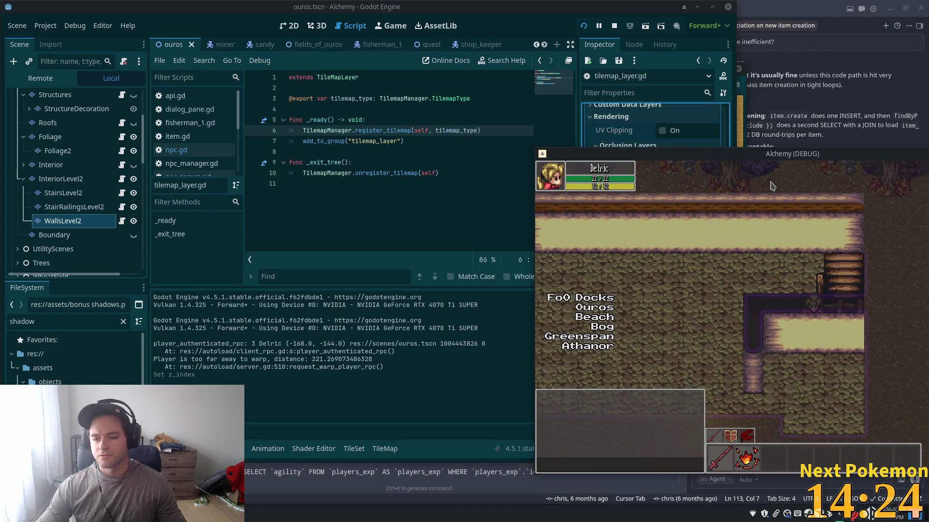
pyautogui.press('Left')
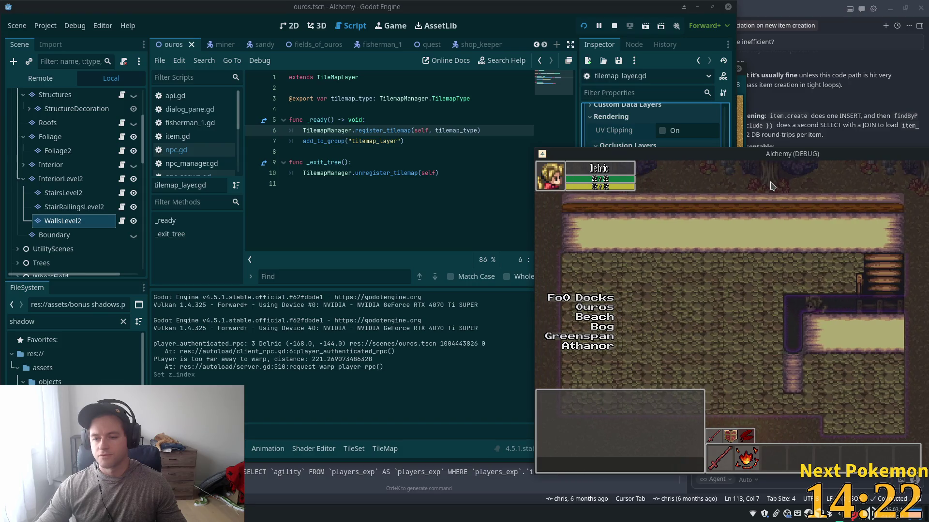
pyautogui.press('Right')
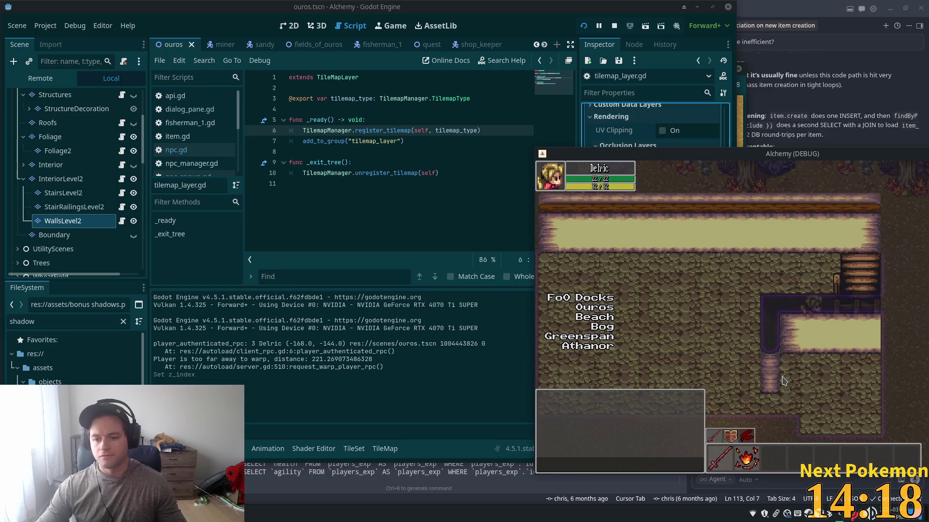
pyautogui.press('Left')
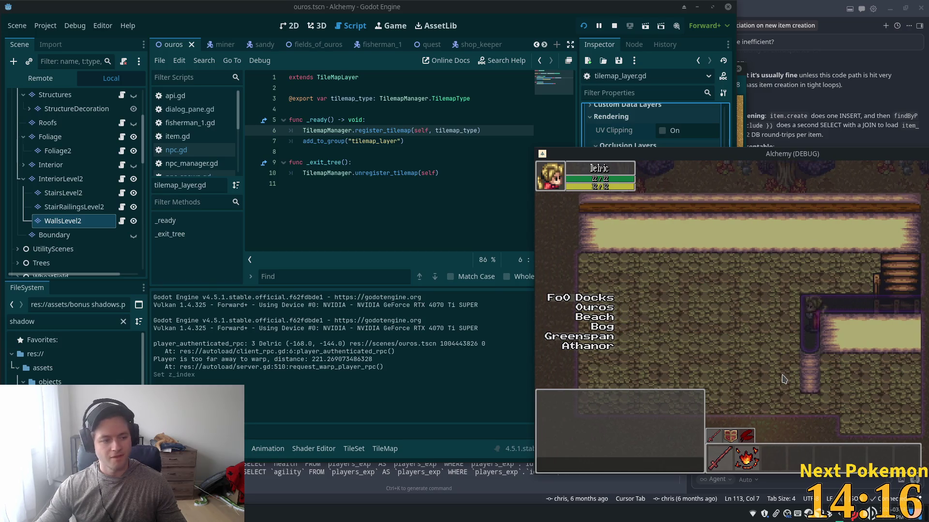
pyautogui.press('Left')
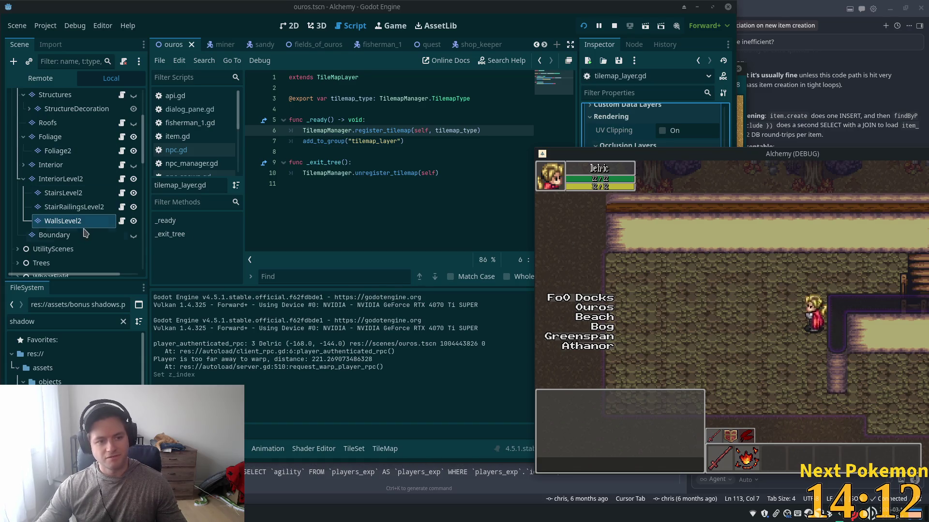
pyautogui.click(54, 180)
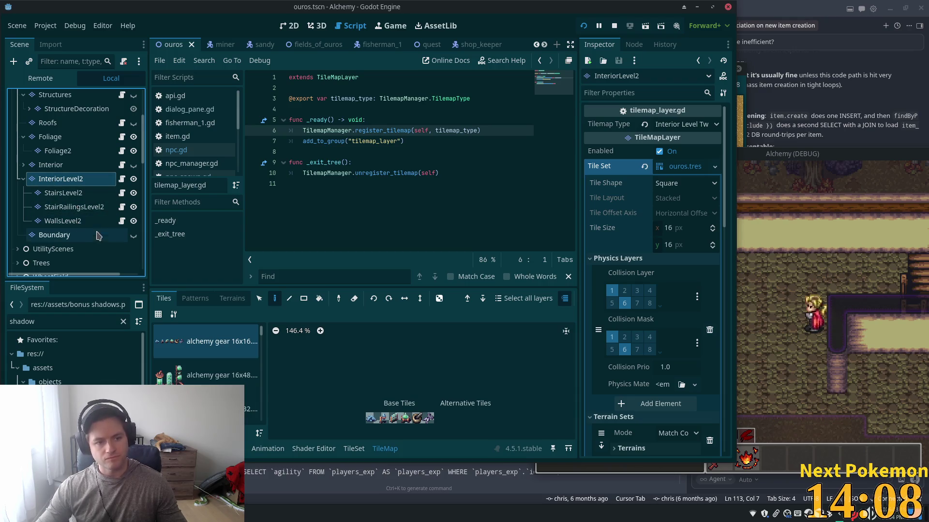
# Add a TileMapLayer child under InteriorLevel2 by searching 'tilemap' in Create New Node
pyautogui.hotkey('ctrl', 'a')
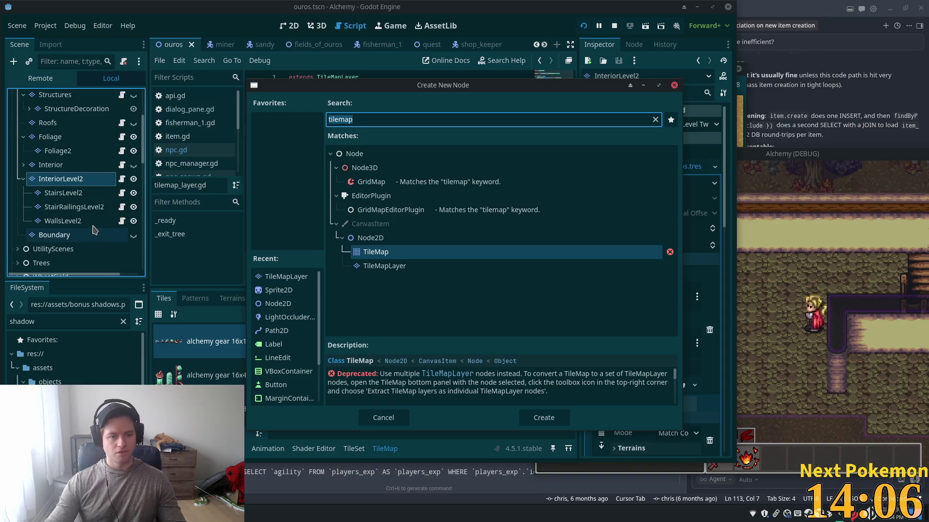
pyautogui.write('bounday')
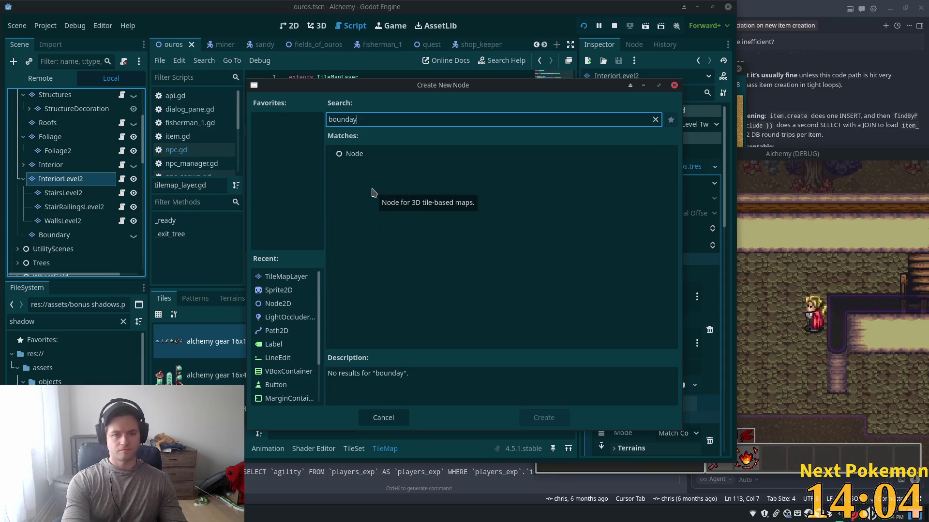
pyautogui.press('BackSpace')
pyautogui.press('BackSpace')
pyautogui.press('BackSpace')
pyautogui.write('tilemap')
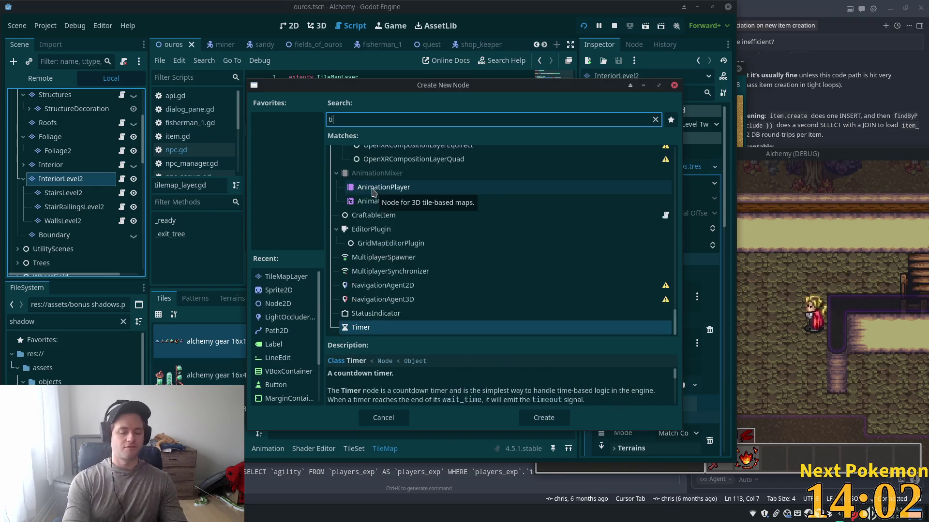
pyautogui.doubleClick(411, 265)
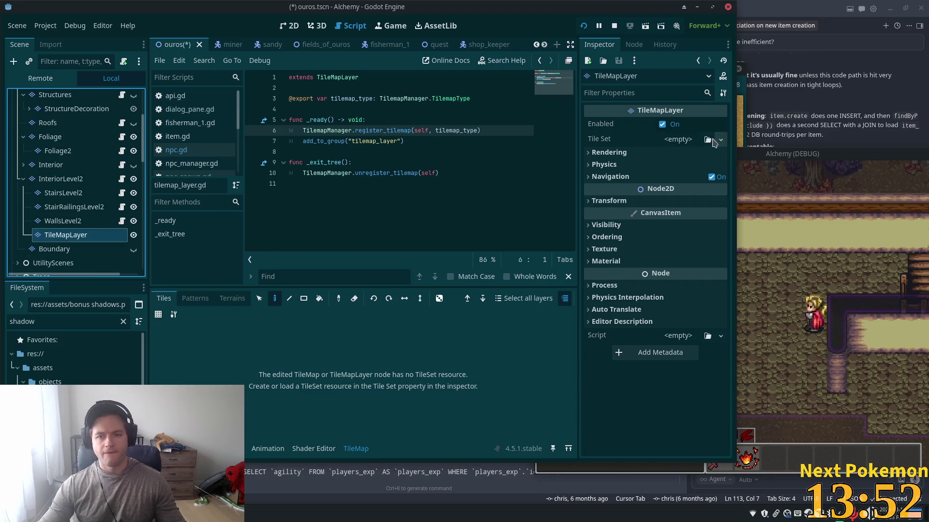
# Quick-load boundaries.tres as the new layer's tile set and pick the first boundary tile
pyautogui.click(678, 141)
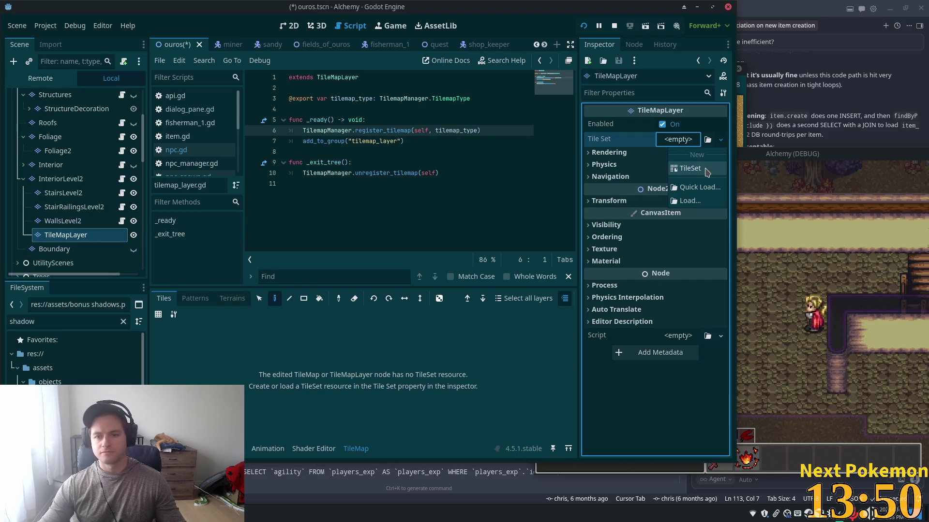
pyautogui.click(701, 187)
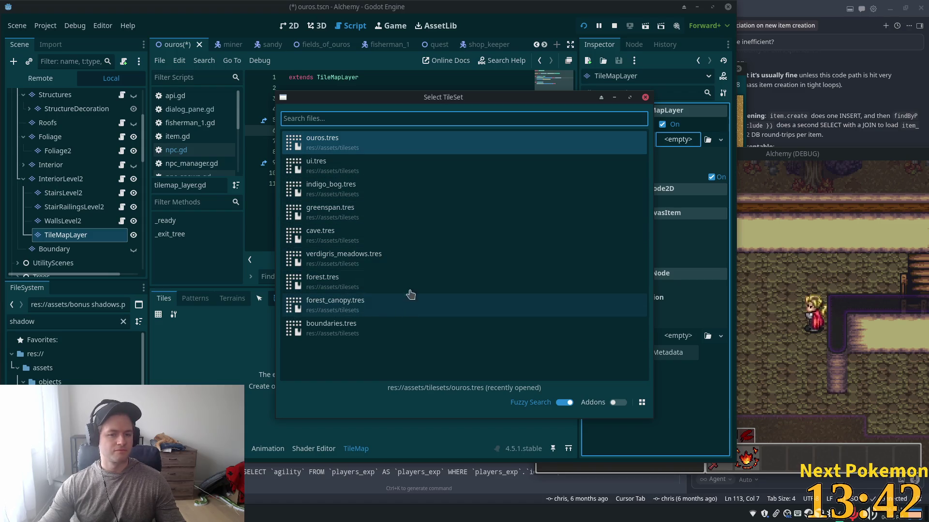
pyautogui.click(362, 331)
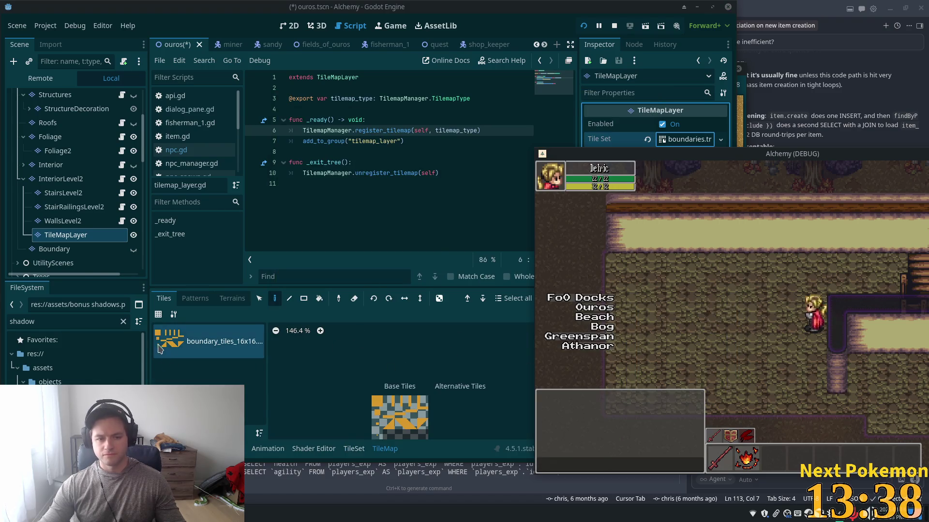
pyautogui.click(376, 405)
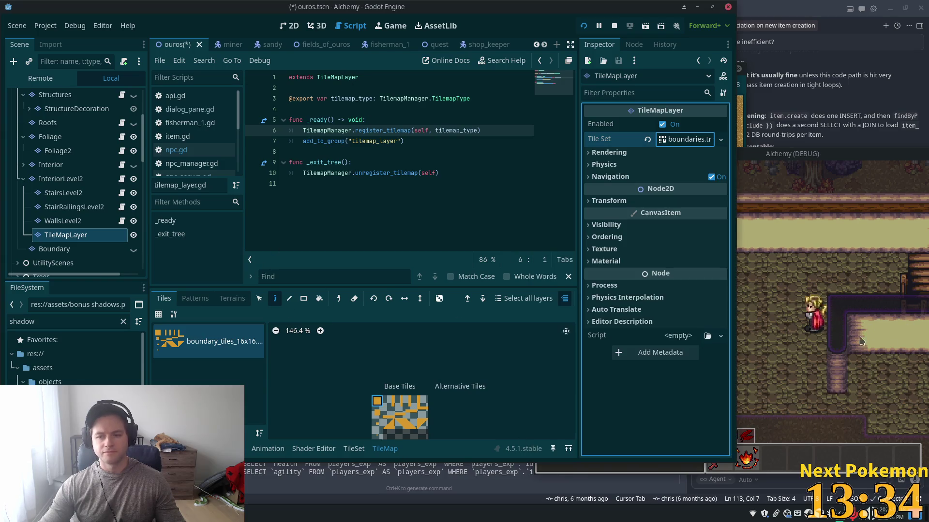
pyautogui.click(767, 387)
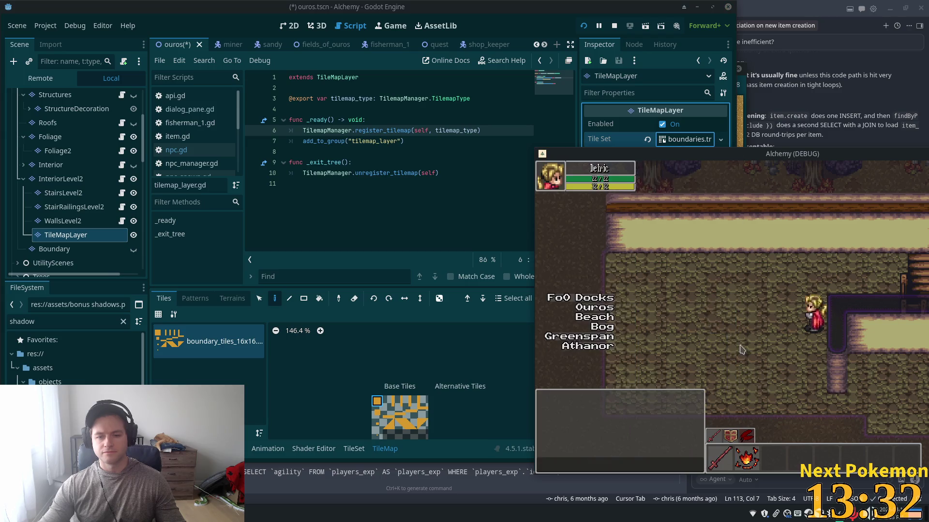
pyautogui.click(287, 27)
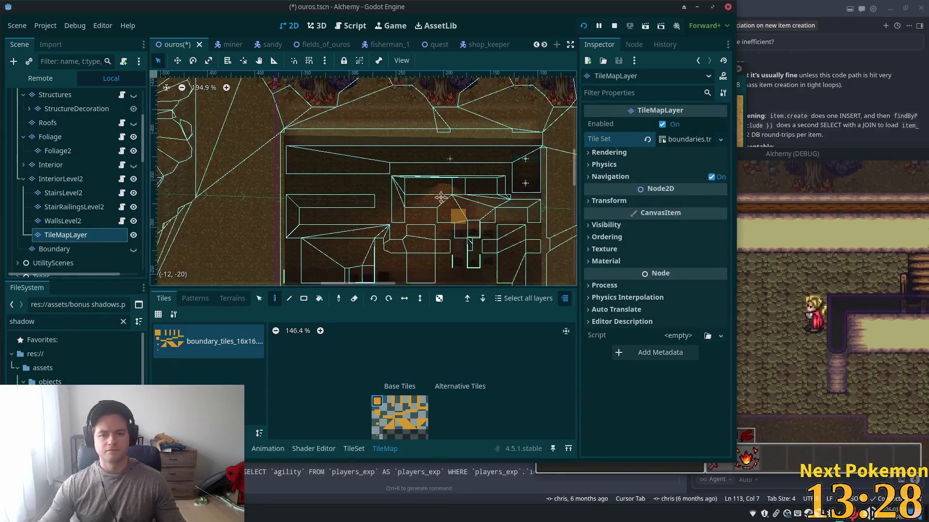
# Compare the new boundary TileMapLayer with WallsLevel2 and InteriorLevel2, picking its first boundary tile
pyautogui.scroll(5, 444, 202)
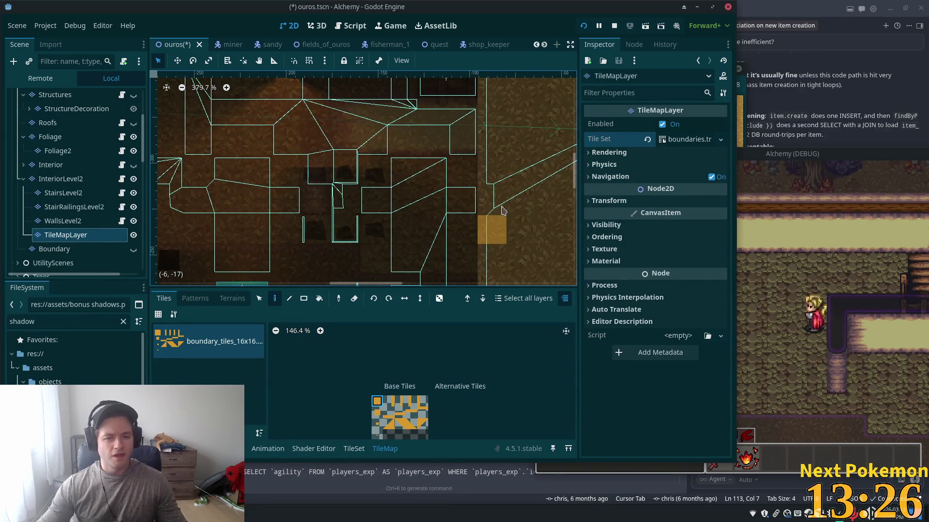
pyautogui.click(64, 223)
pyautogui.click(76, 237)
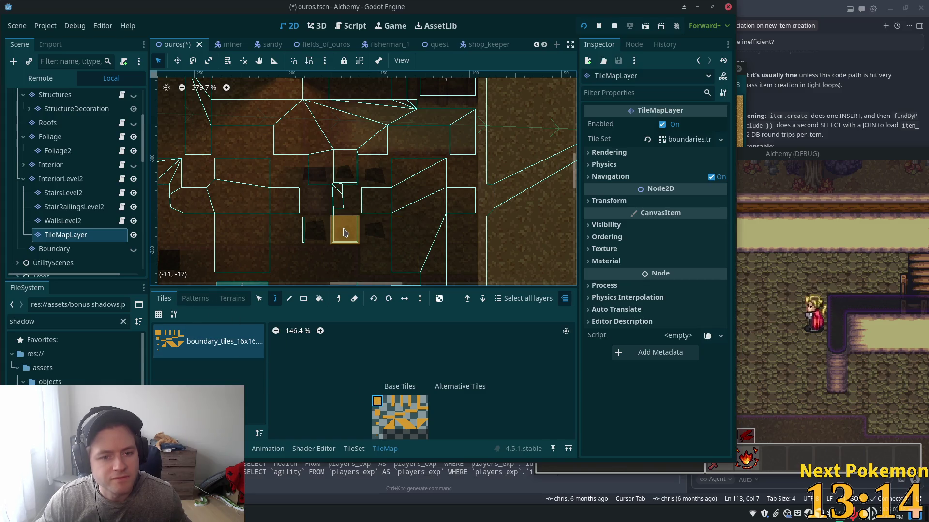
pyautogui.click(58, 179)
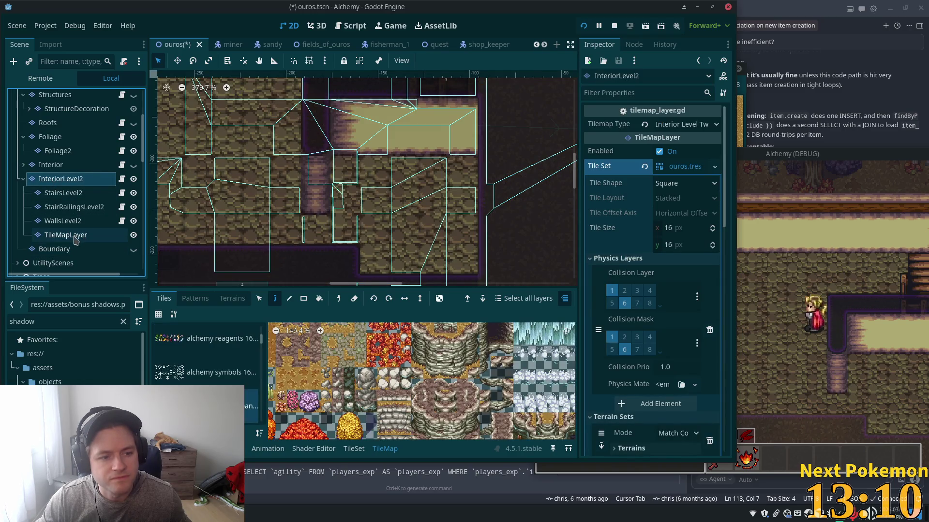
pyautogui.click(64, 235)
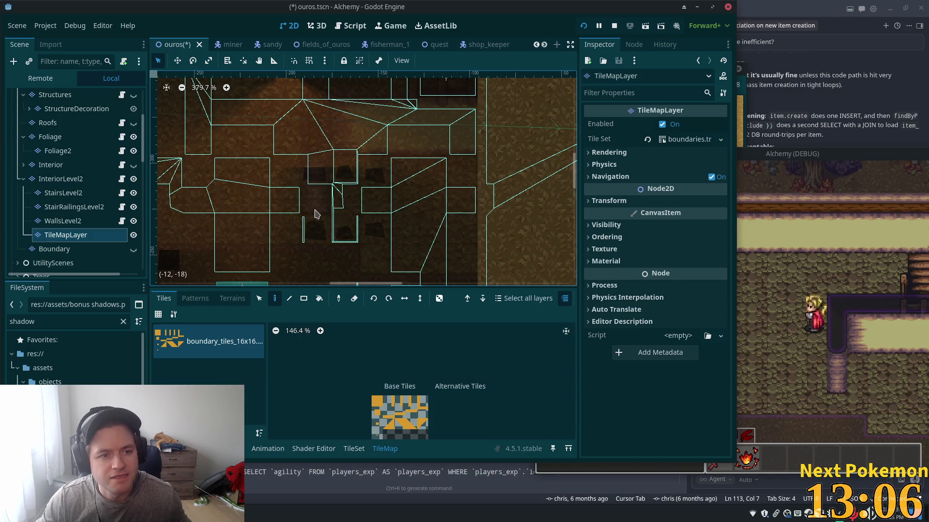
pyautogui.click(377, 401)
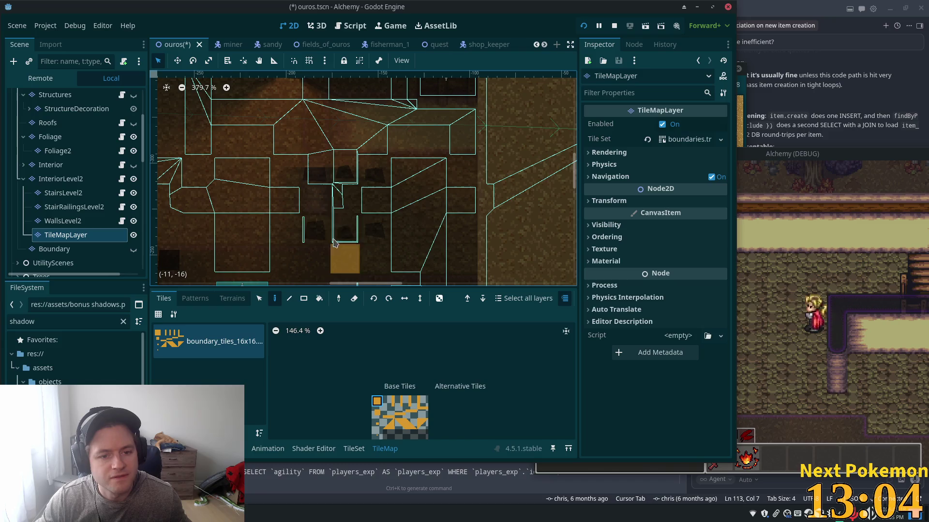
pyautogui.click(45, 183)
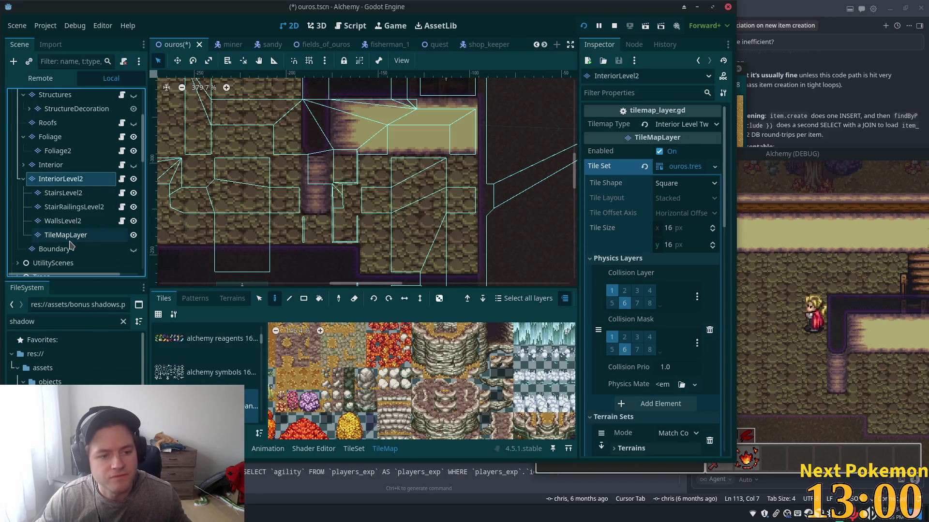
pyautogui.click(68, 236)
pyautogui.click(377, 400)
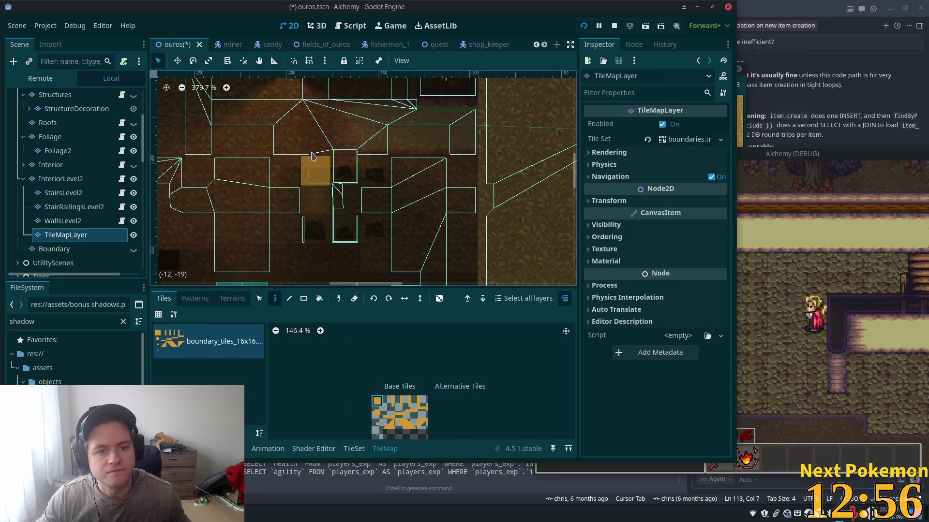
# Hide the new boundary TileMapLayer and select the existing Boundary layer
pyautogui.click(80, 180)
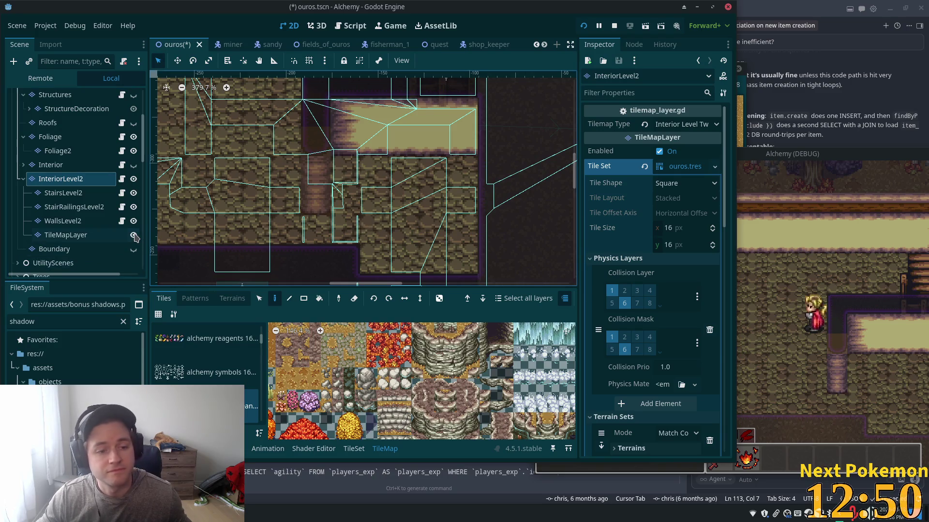
pyautogui.click(134, 235)
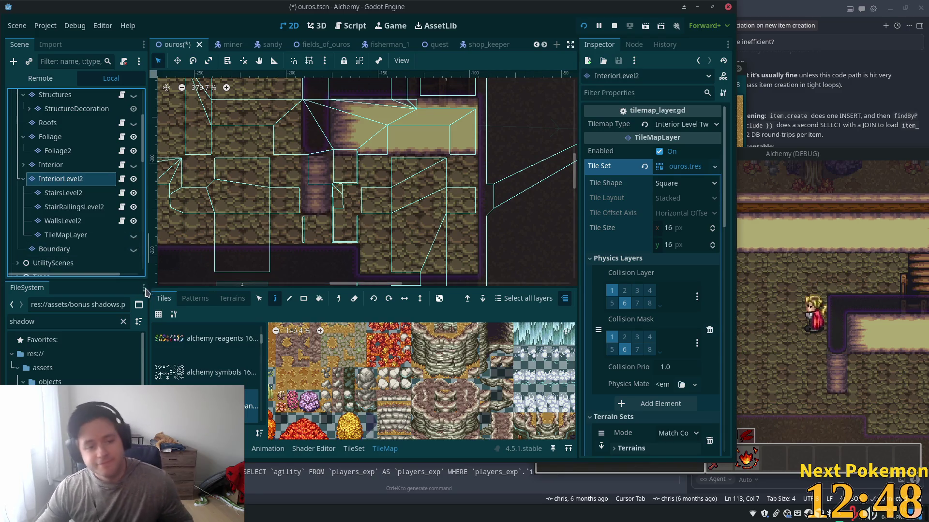
pyautogui.click(72, 250)
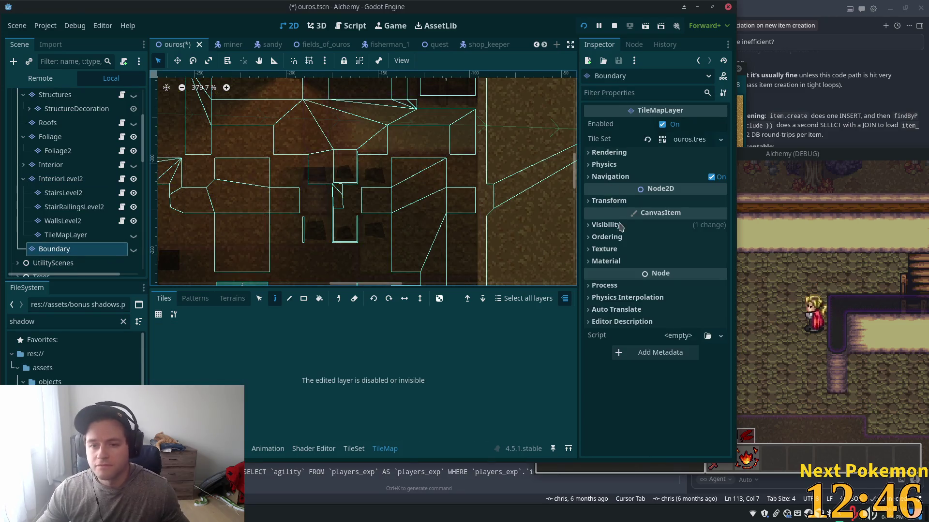
# Check the Boundary layer's Visibility and Physics settings, then save and run the project
pyautogui.click(643, 227)
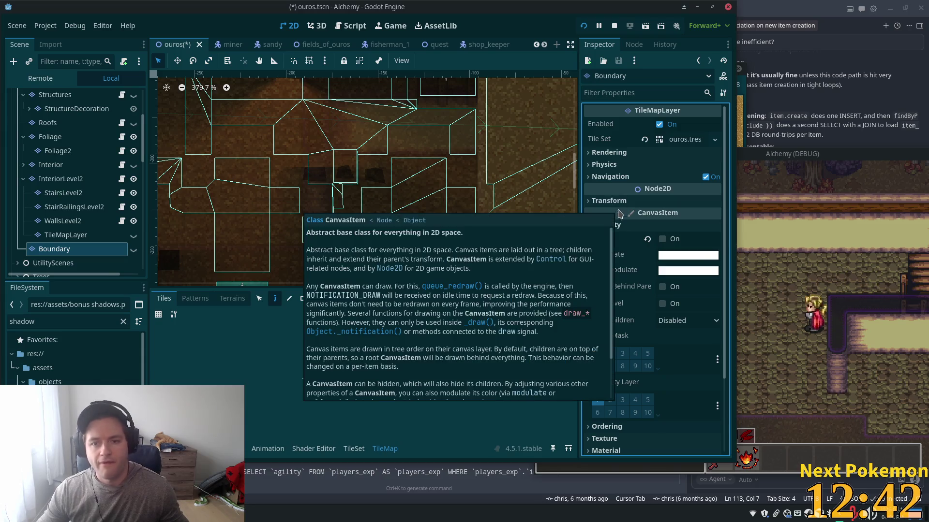
pyautogui.click(624, 166)
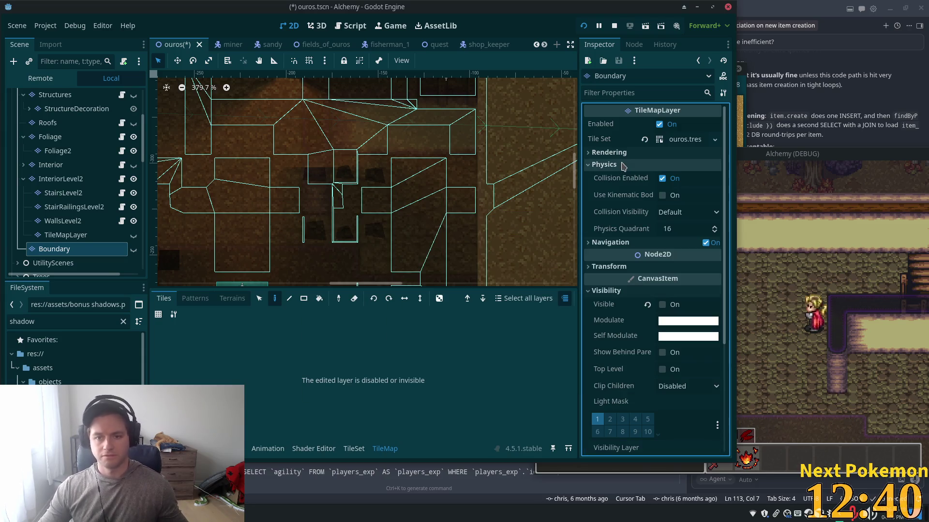
pyautogui.click(623, 165)
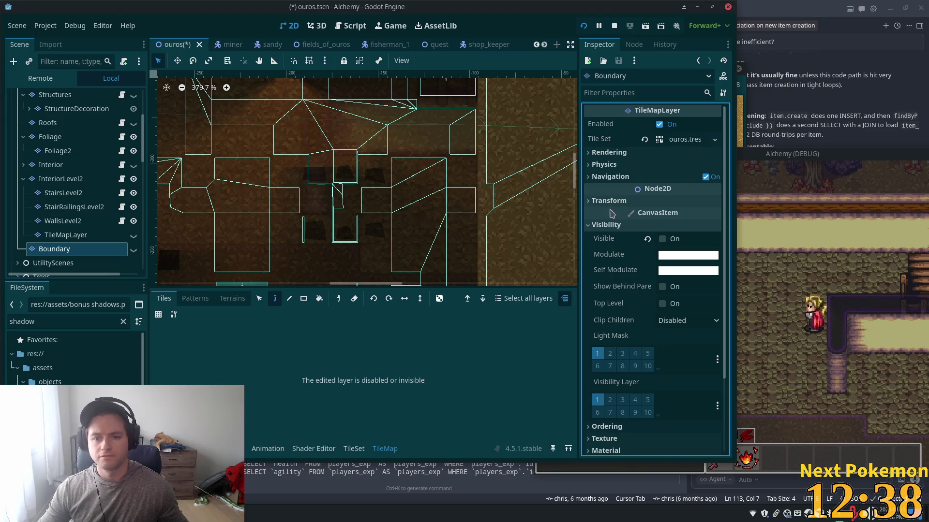
pyautogui.scroll(-2, 625, 312)
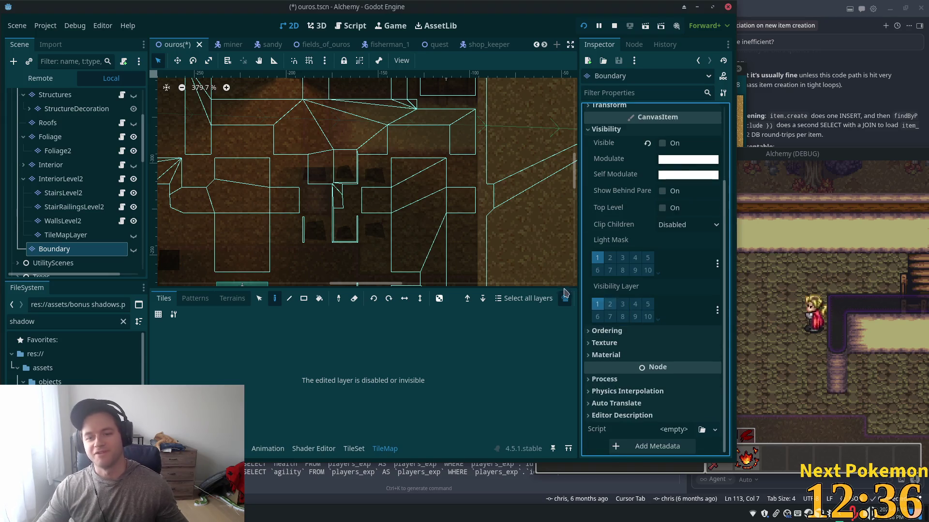
pyautogui.click(584, 26)
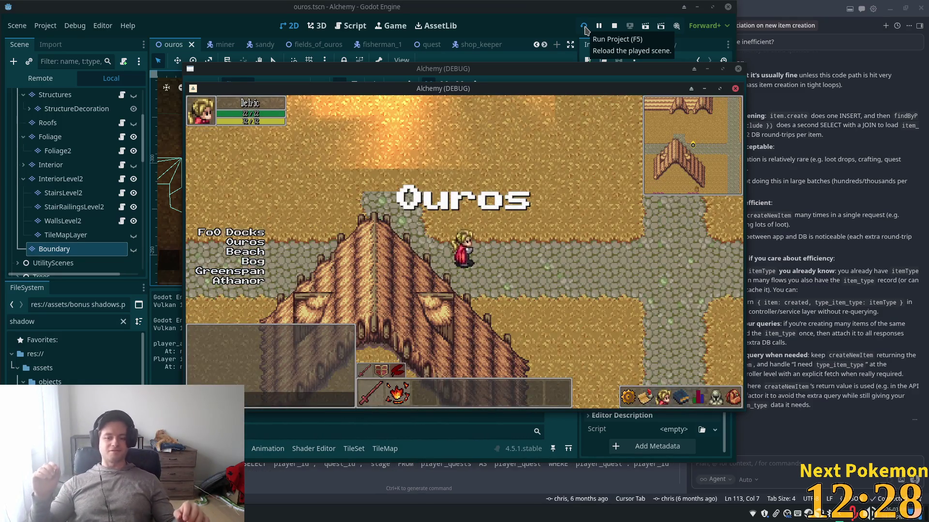
# Walk the character into the tavern, up the stairs and around the upper-floor corridor
pyautogui.press('Up')
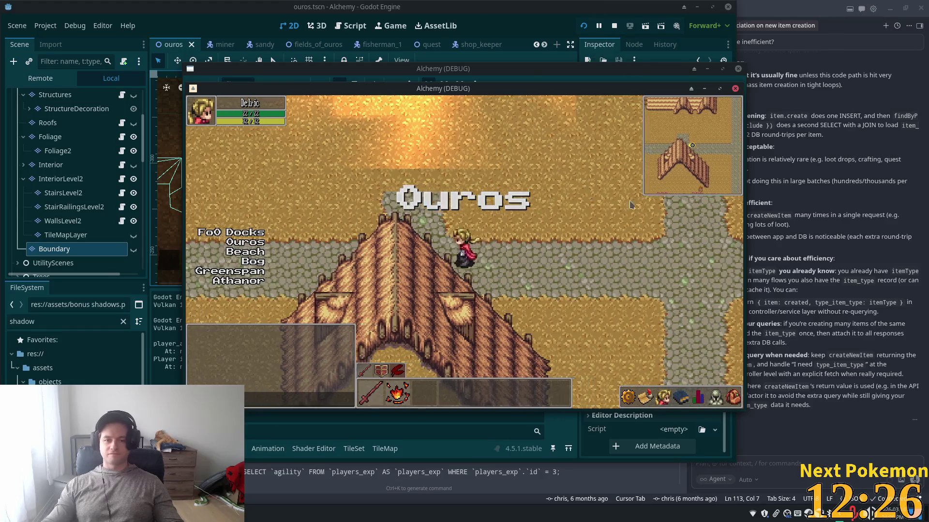
pyautogui.press('Left')
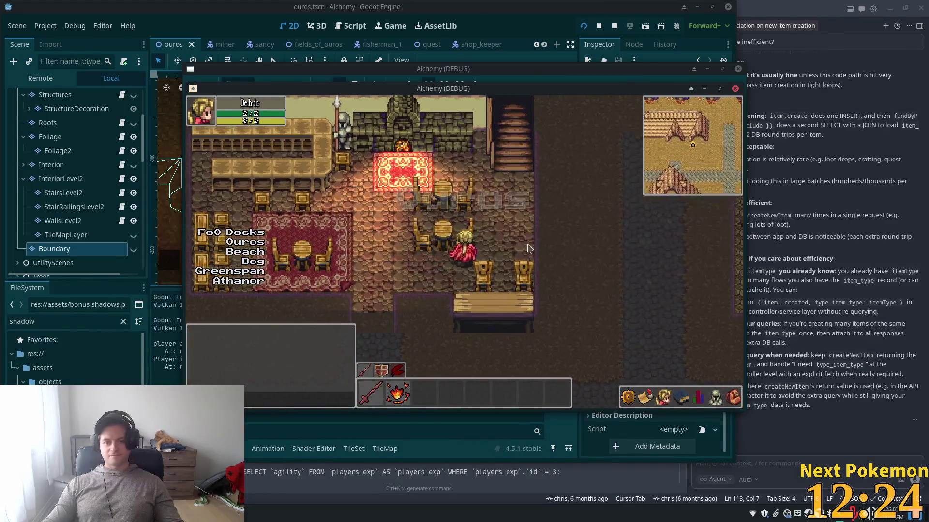
pyautogui.press('Up')
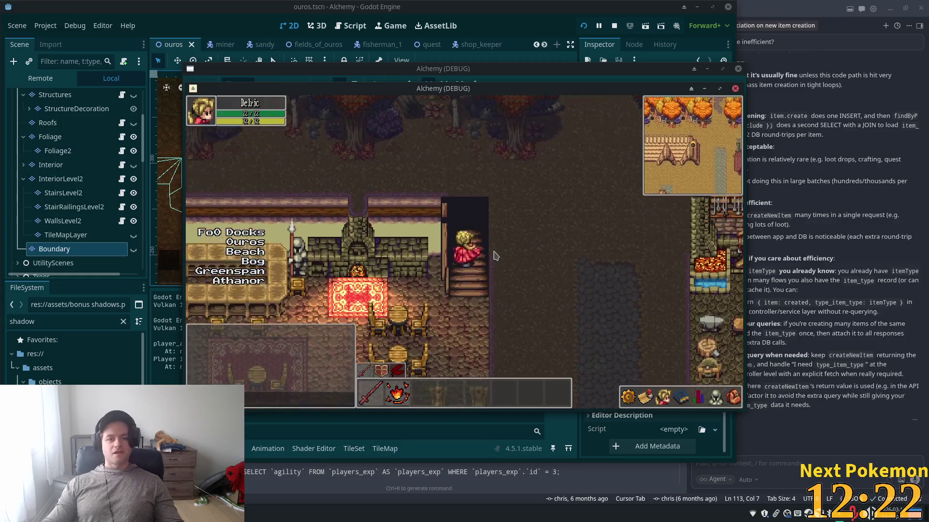
pyautogui.press('Right')
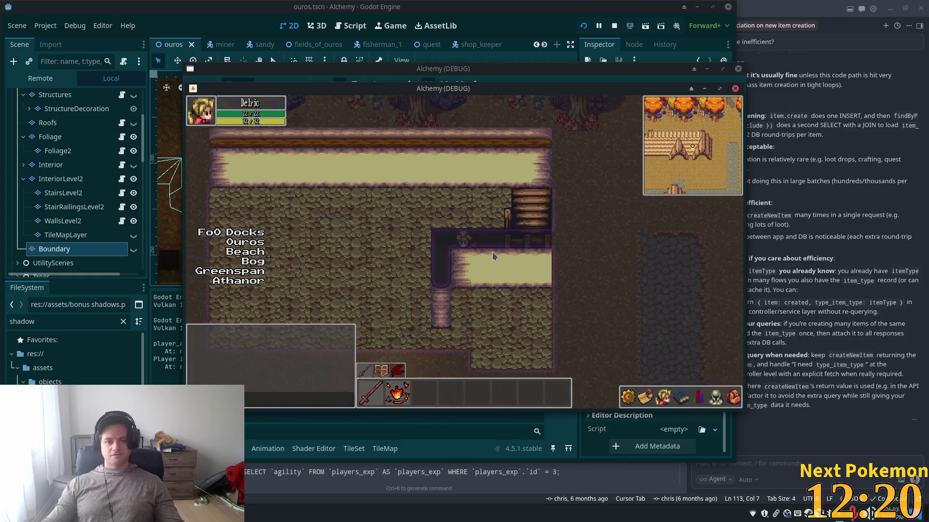
pyautogui.press('Left')
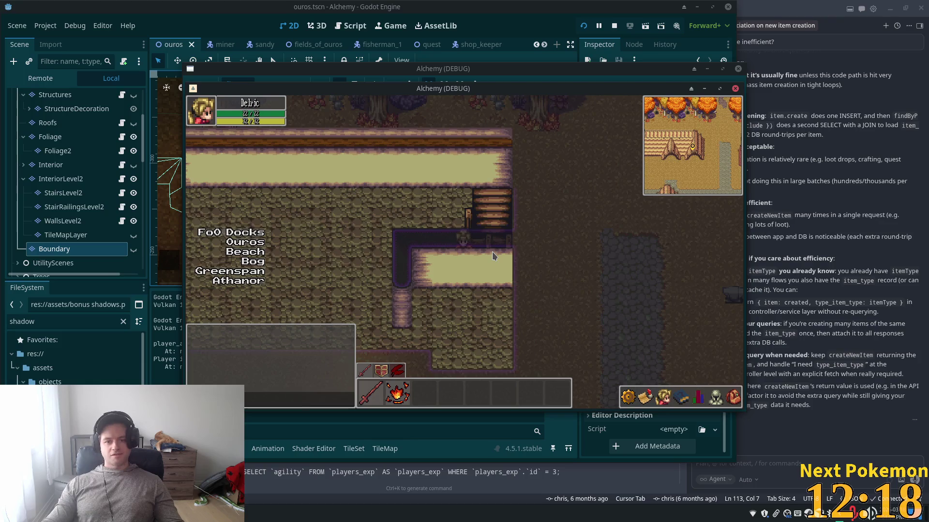
pyautogui.press('Down')
pyautogui.press('Right')
pyautogui.press('Left')
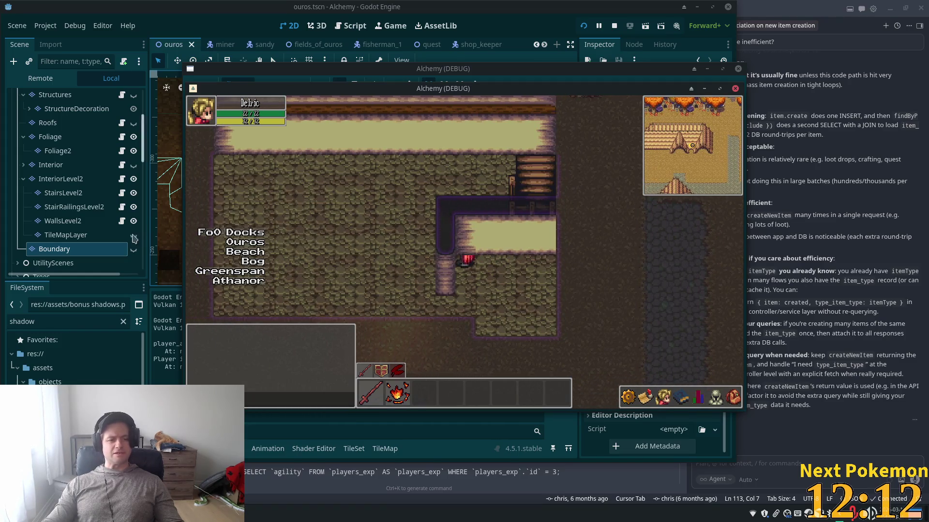
# Set WallsLevel2's Z Index to 8 and save the scene
pyautogui.click(57, 222)
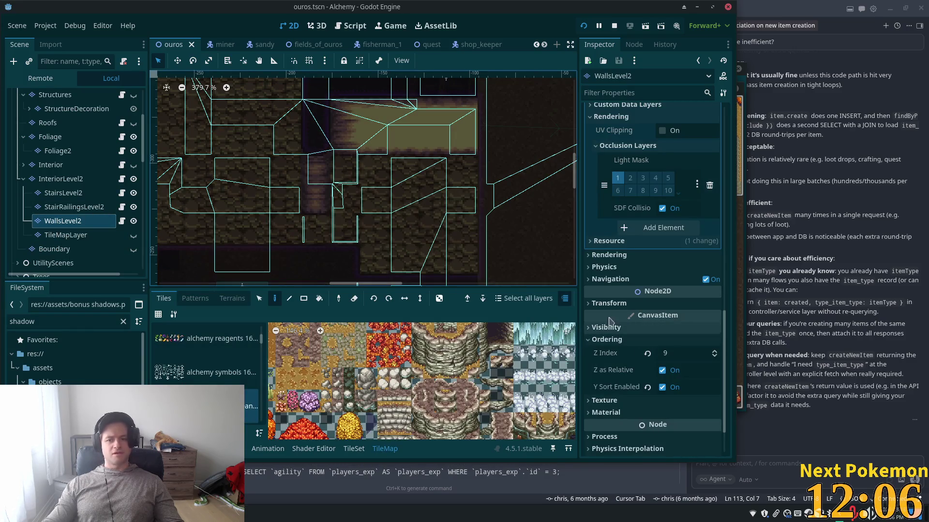
pyautogui.click(741, 256)
pyautogui.moveTo(528, 91)
pyautogui.mouseDown()
pyautogui.moveTo(772, 149)
pyautogui.moveTo(855, 159)
pyautogui.mouseUp()
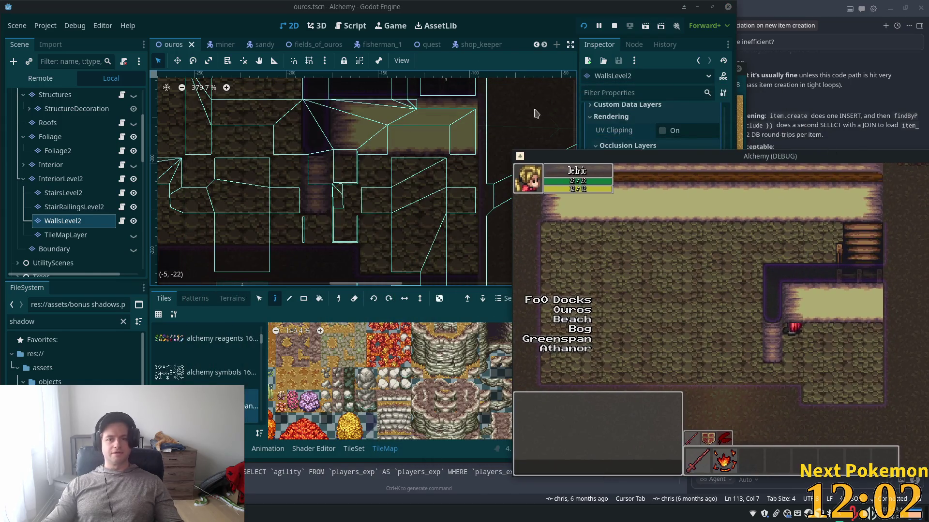
pyautogui.click(503, 33)
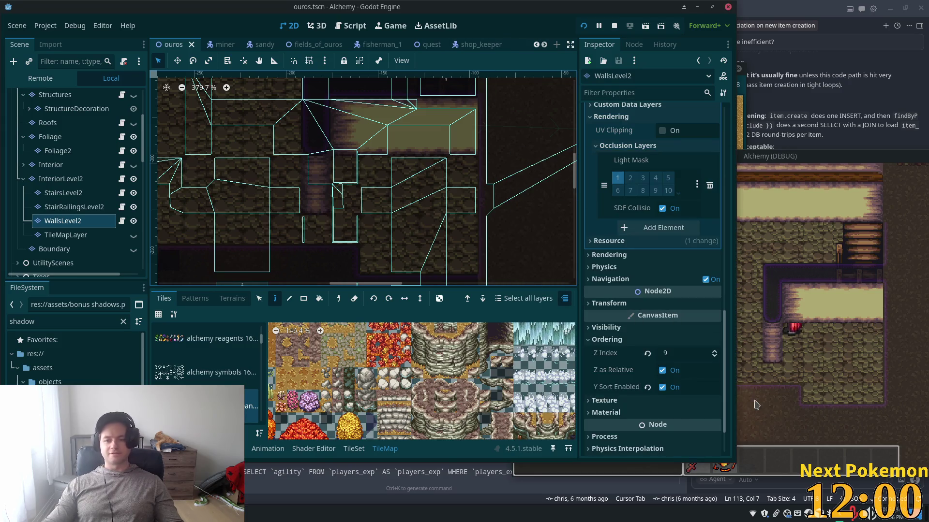
pyautogui.click(715, 355)
pyautogui.hotkey('ctrl', 's')
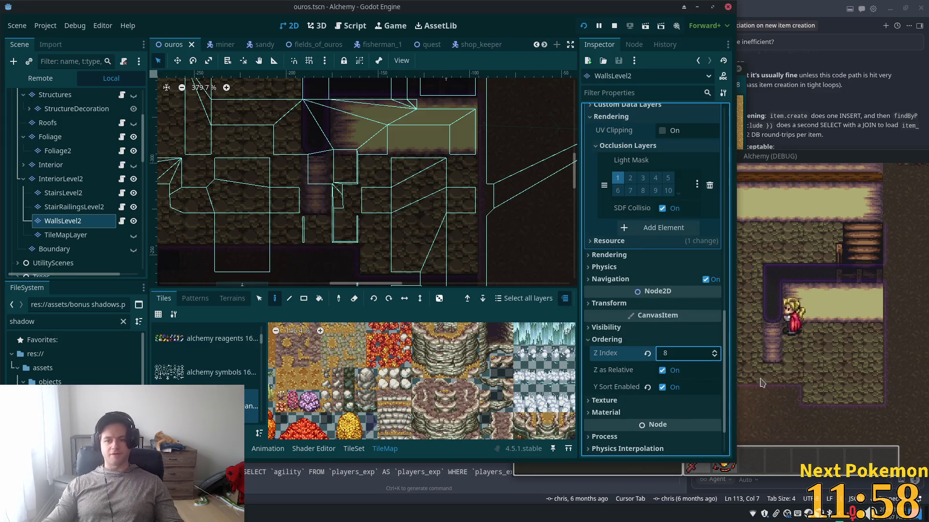
# Walk the character left and right along the upper-floor wall to check overlap
pyautogui.click(783, 364)
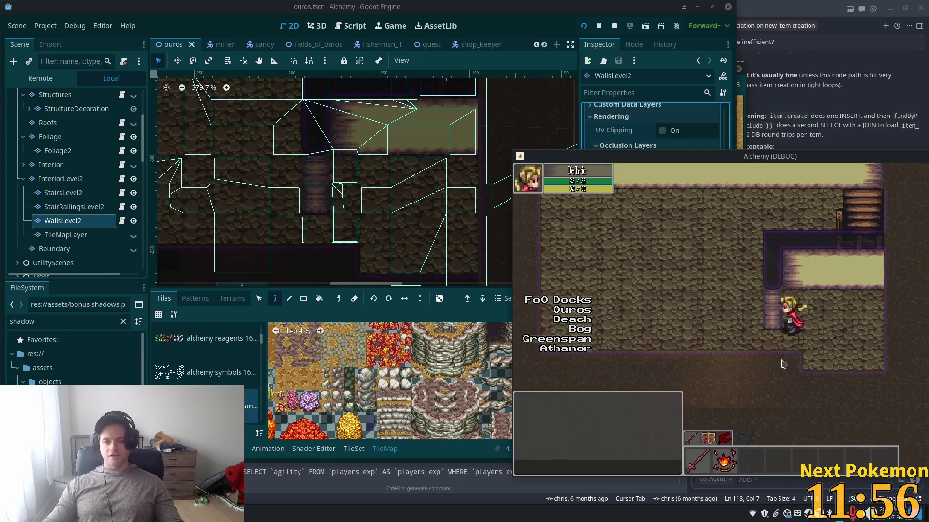
pyautogui.press('Left')
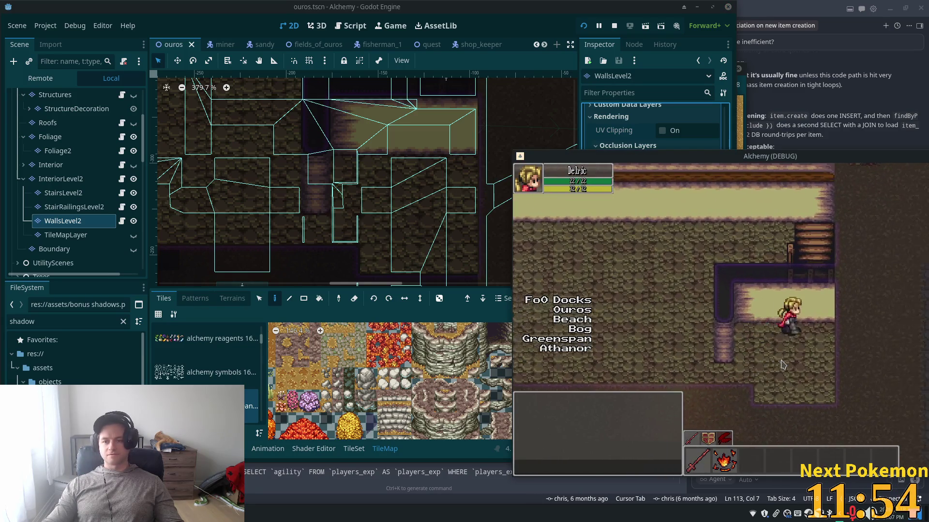
pyautogui.press('Up')
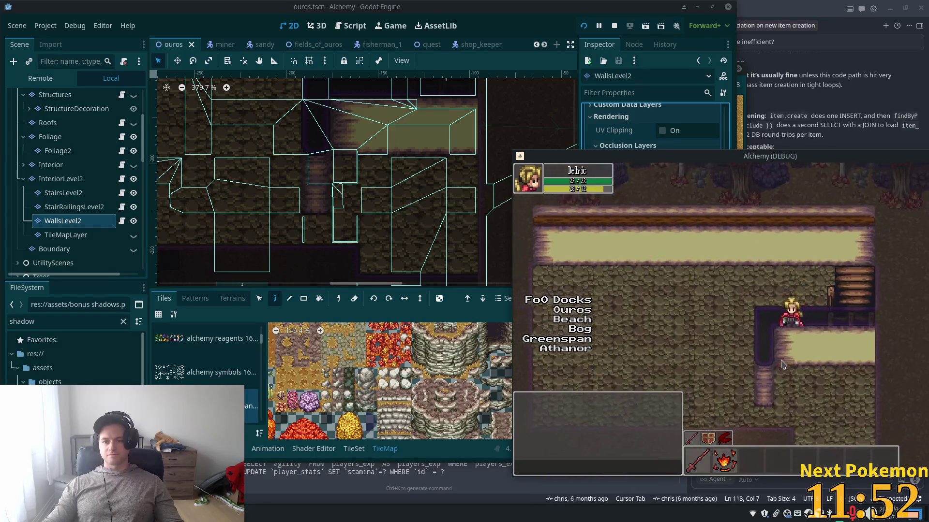
pyautogui.press('Left')
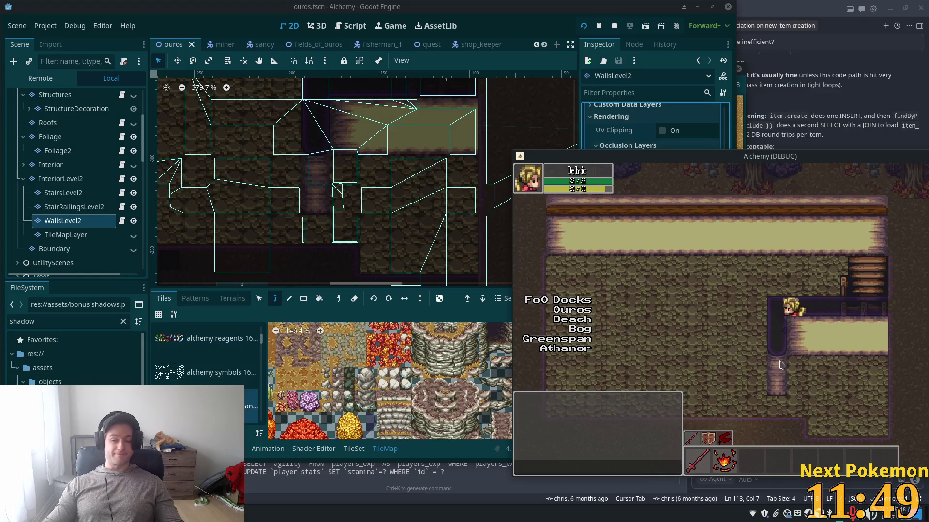
pyautogui.press('Right')
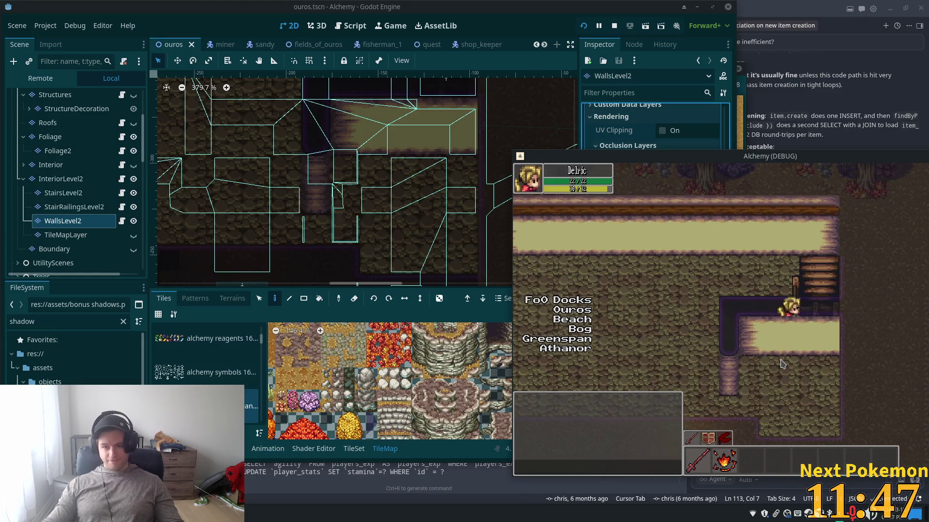
pyautogui.press('Left')
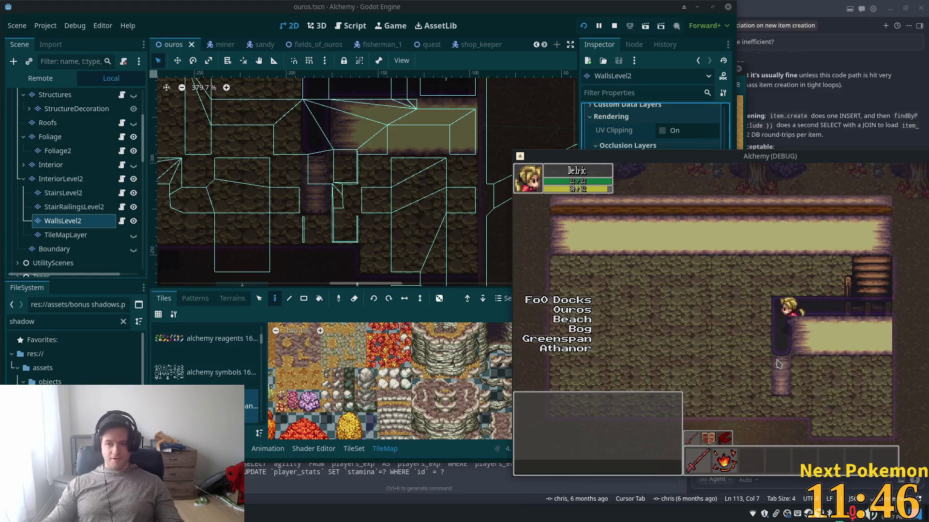
pyautogui.press('Right')
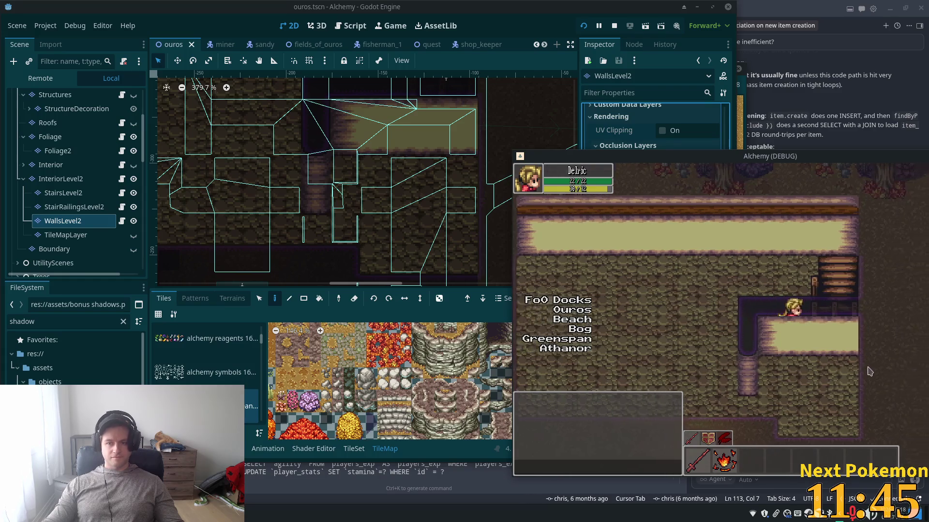
pyautogui.press('Left')
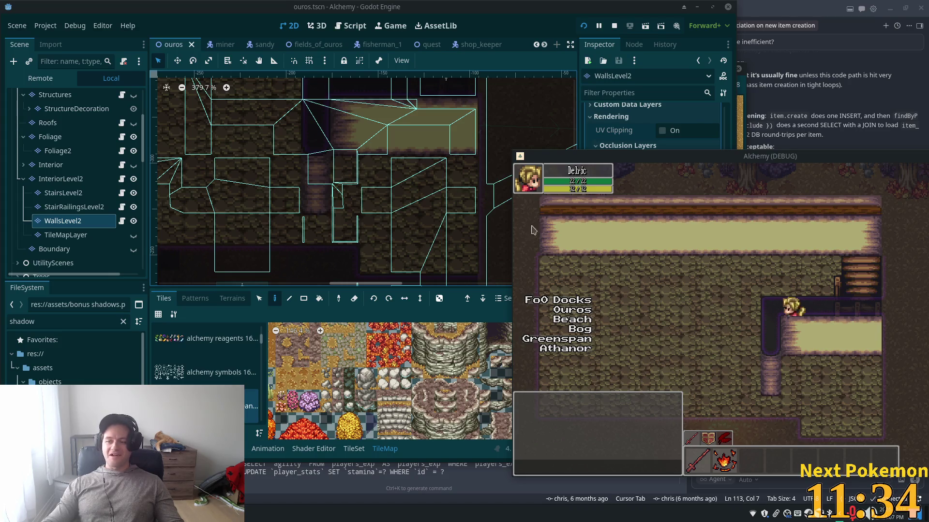
# Return to the editor and reselect WallsLevel2 after viewing StairsLevel2
pyautogui.scroll(3, 218, 358)
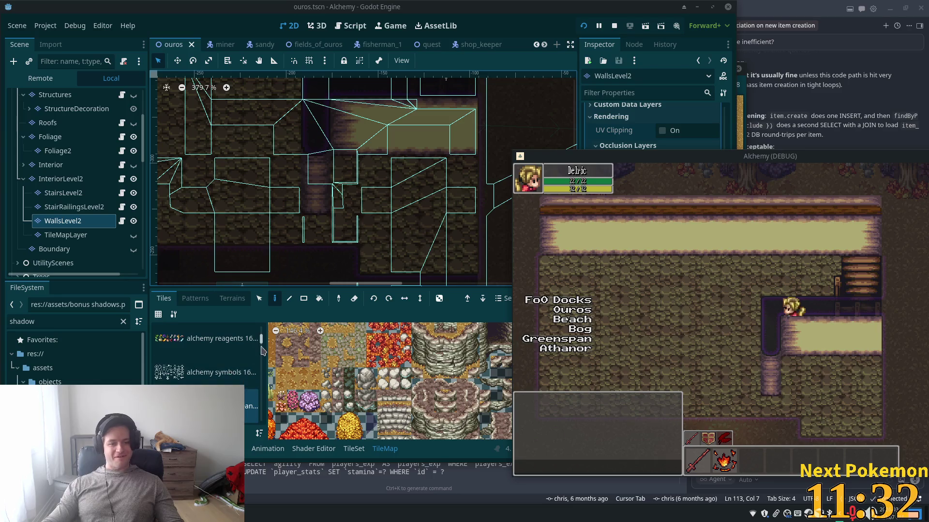
pyautogui.click(265, 320)
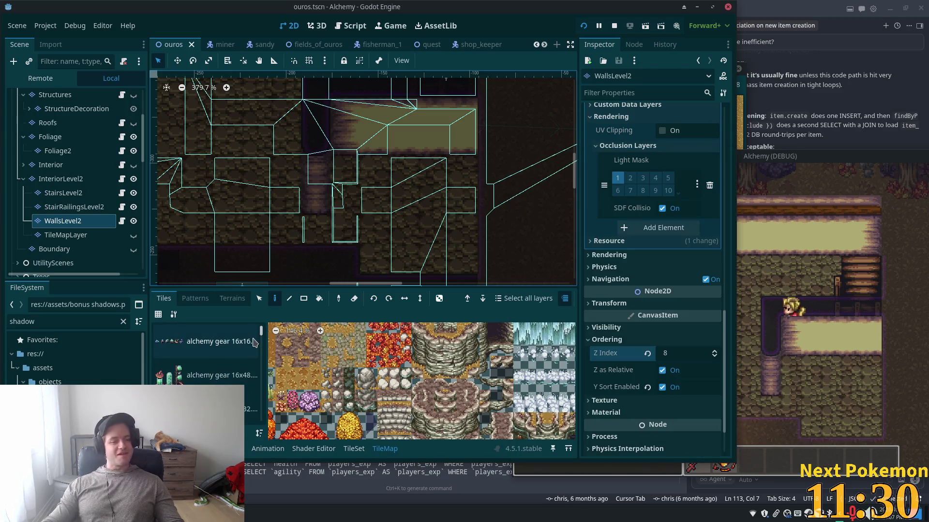
pyautogui.click(66, 193)
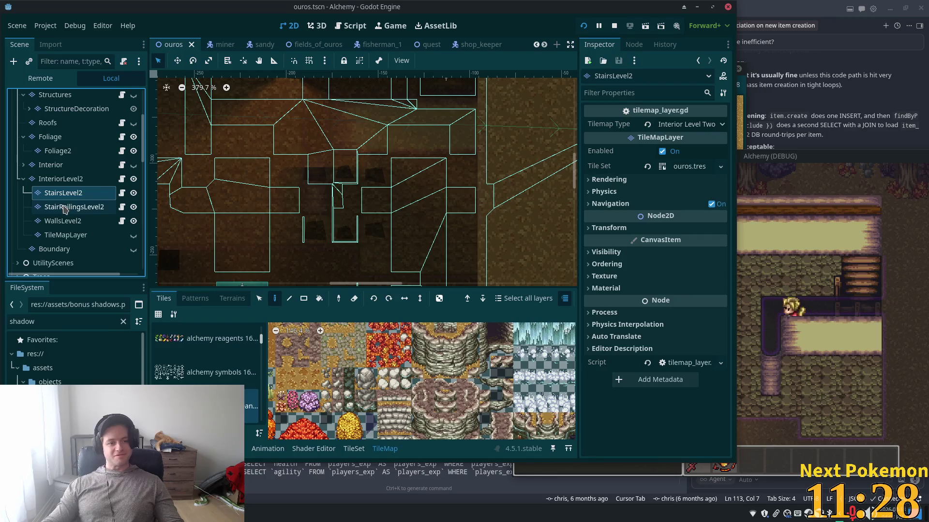
pyautogui.click(65, 222)
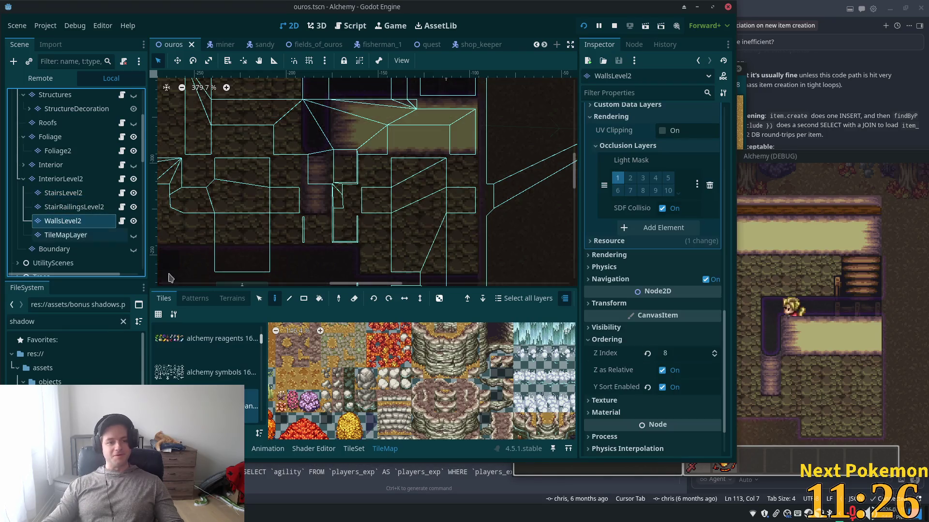
# Choose the home interiors atlas and open it in the TileSet editor
pyautogui.scroll(-5, 262, 344)
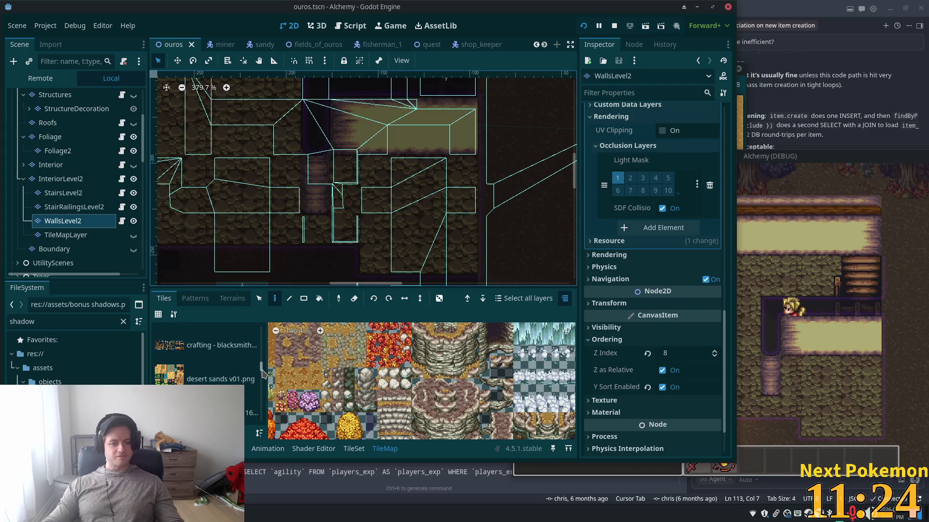
pyautogui.scroll(-5, 265, 370)
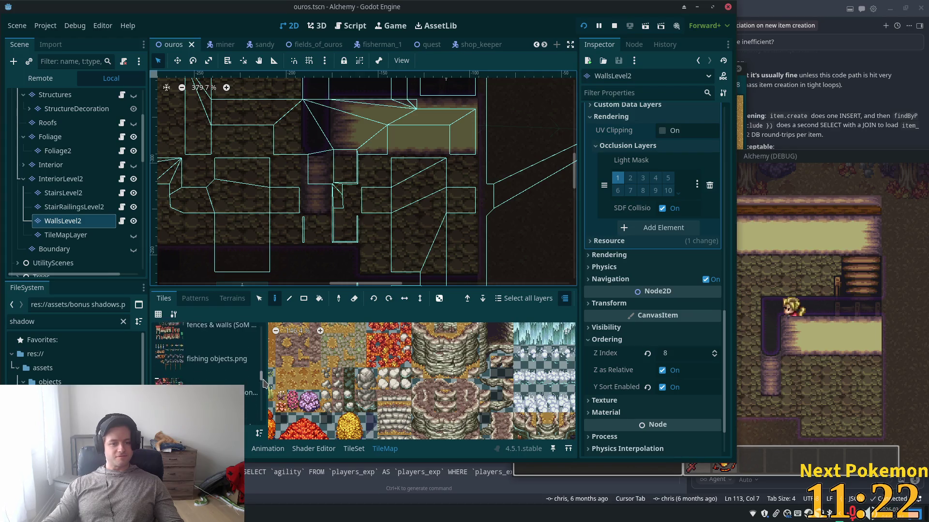
pyautogui.click(216, 376)
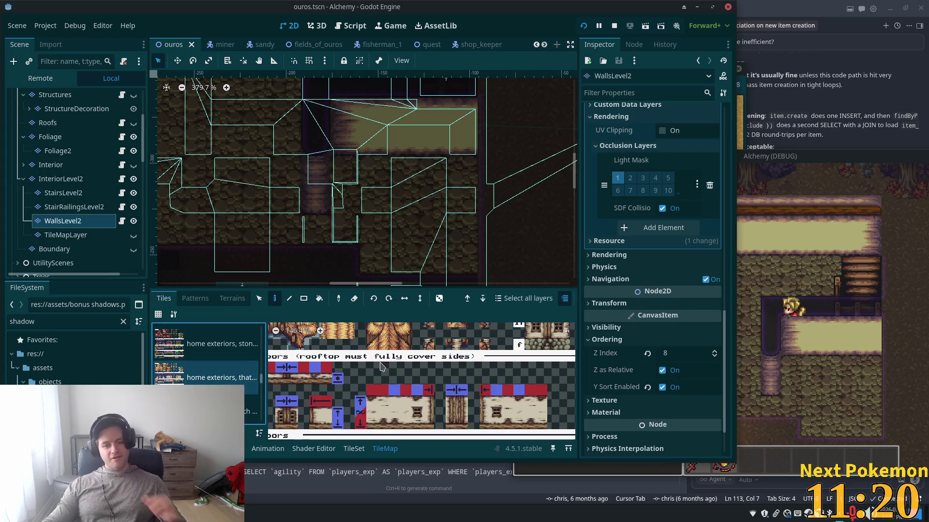
pyautogui.scroll(-4, 201, 385)
pyautogui.click(202, 384)
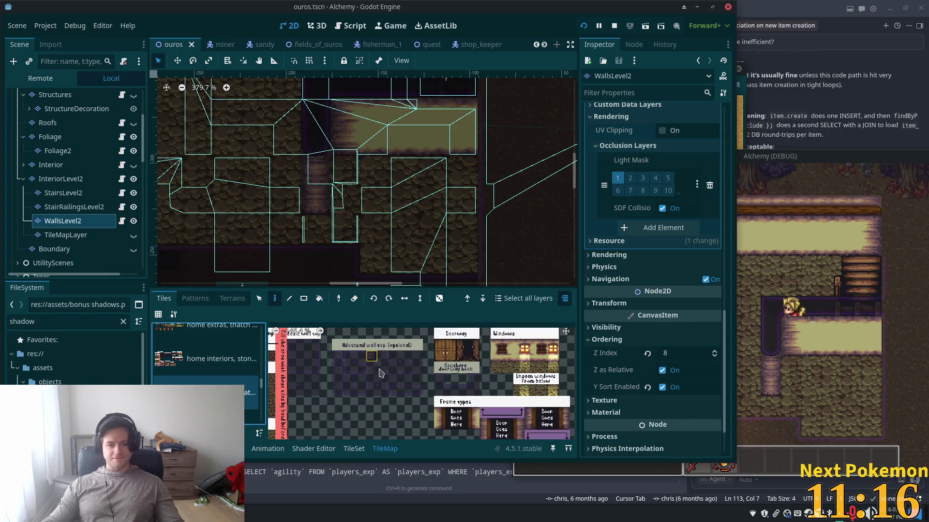
pyautogui.click(353, 449)
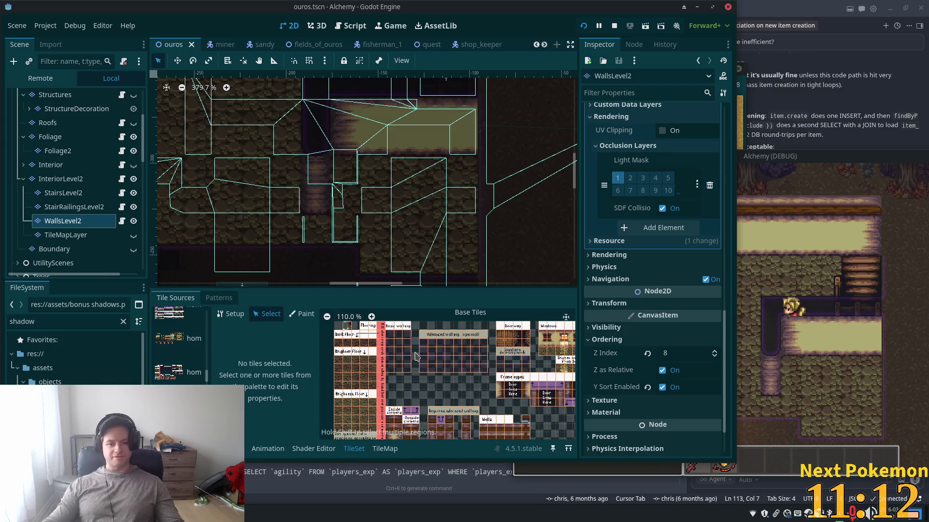
# Give an 8x4 block of interior wall tiles Z Index 9, save, and relaunch the game
pyautogui.click(433, 369)
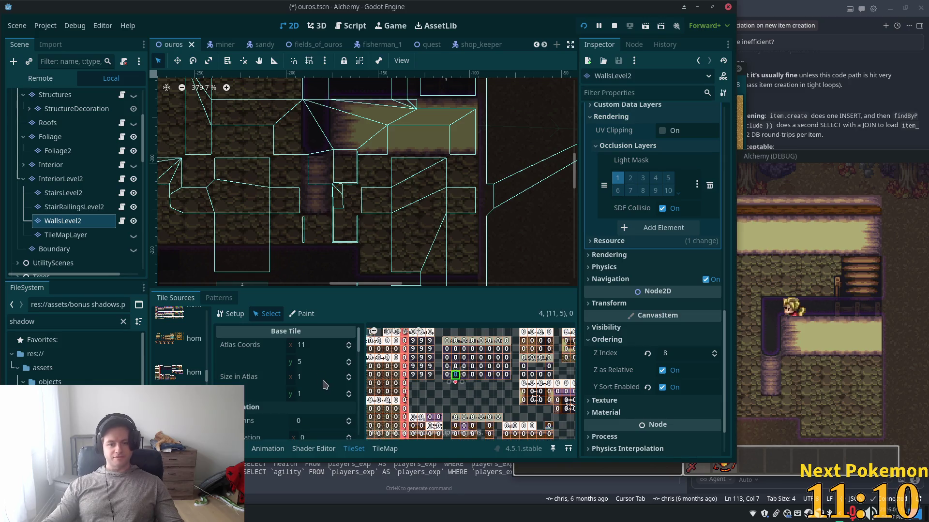
pyautogui.scroll(1, 483, 385)
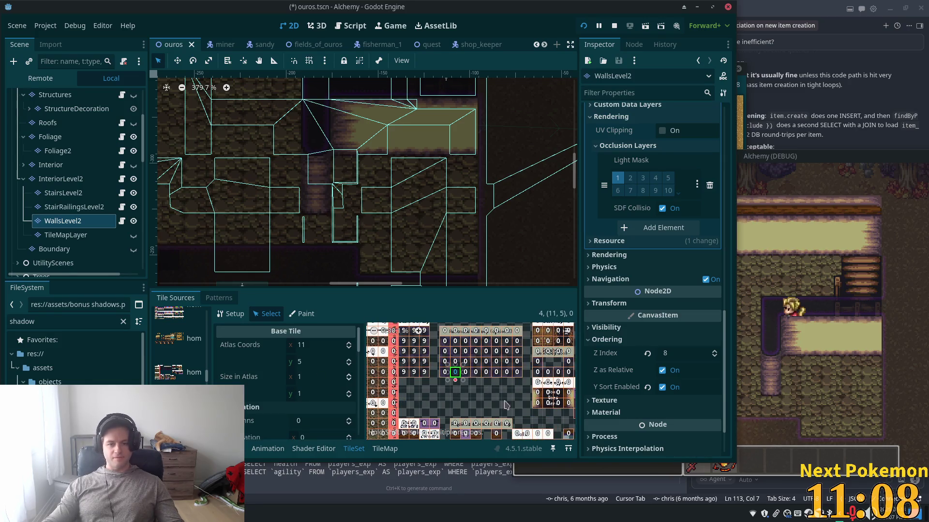
pyautogui.moveTo(496, 396); pyautogui.dragTo(456, 400)
pyautogui.moveTo(406, 350)
pyautogui.mouseDown()
pyautogui.moveTo(489, 381)
pyautogui.moveTo(530, 367)
pyautogui.mouseUp()
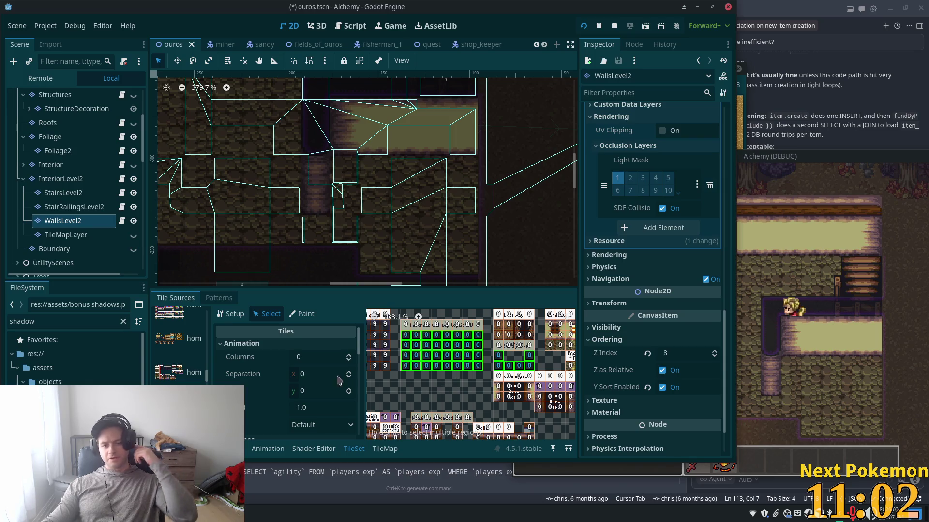
pyautogui.scroll(-5, 308, 385)
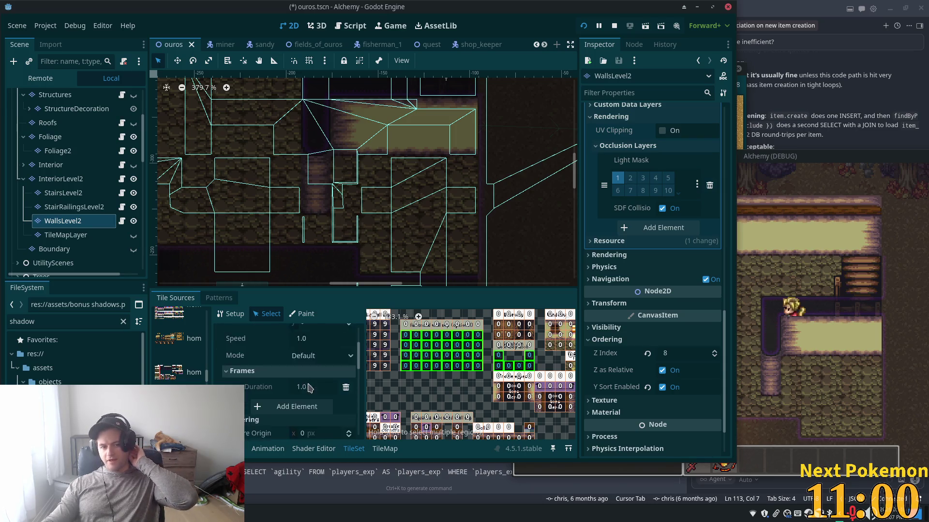
pyautogui.scroll(-3, 310, 387)
pyautogui.click(314, 402)
pyautogui.write('9')
pyautogui.press('Tab')
pyautogui.hotkey('ctrl', 's')
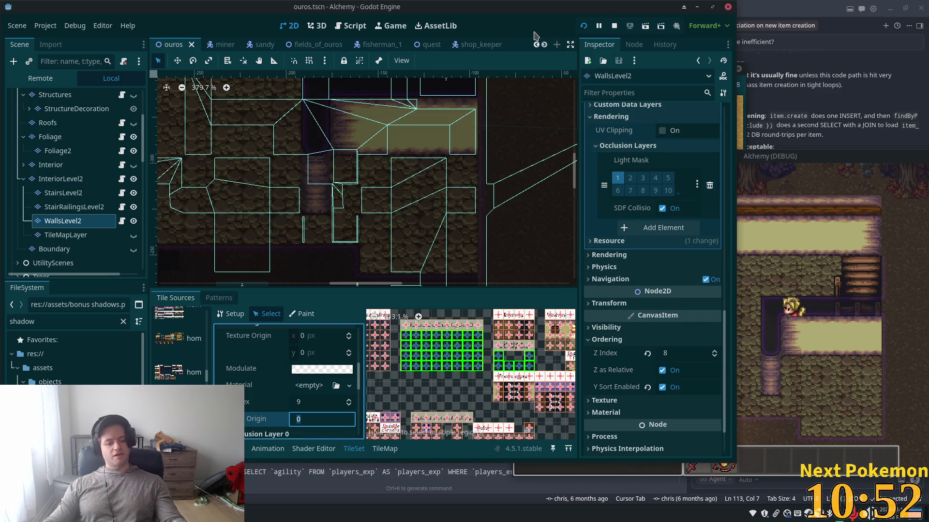
pyautogui.press('F5')
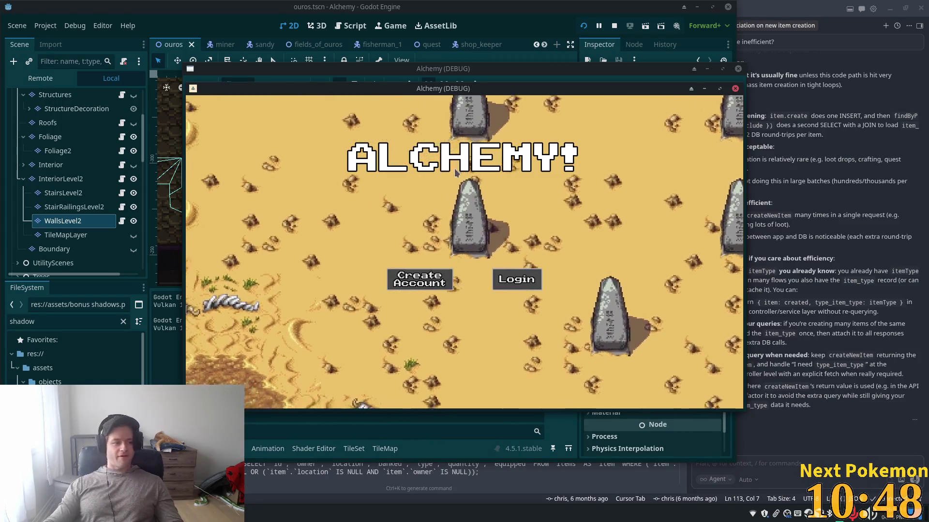
# Walk the character into the building and across the room toward the inner walls
pyautogui.press('Up')
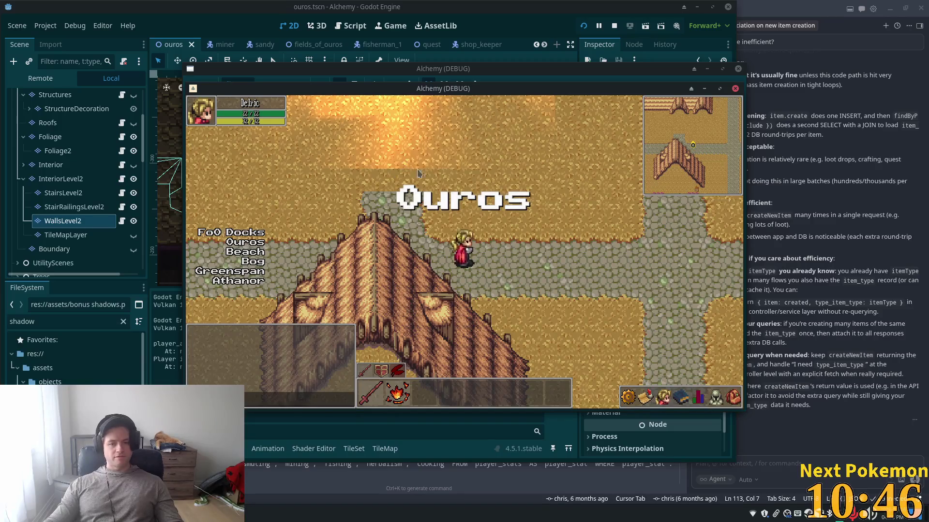
pyautogui.press('Right')
pyautogui.press('Up')
pyautogui.press('Up')
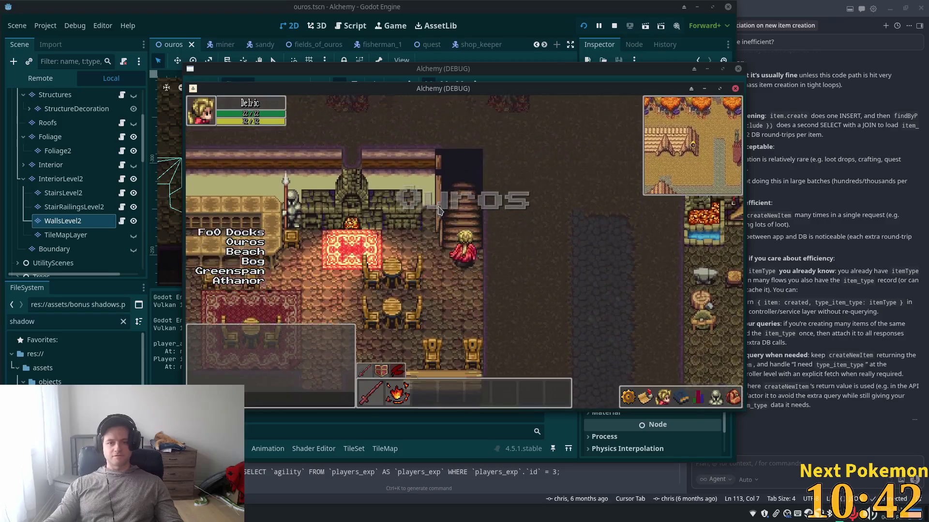
pyautogui.press('Left')
pyautogui.press('Down')
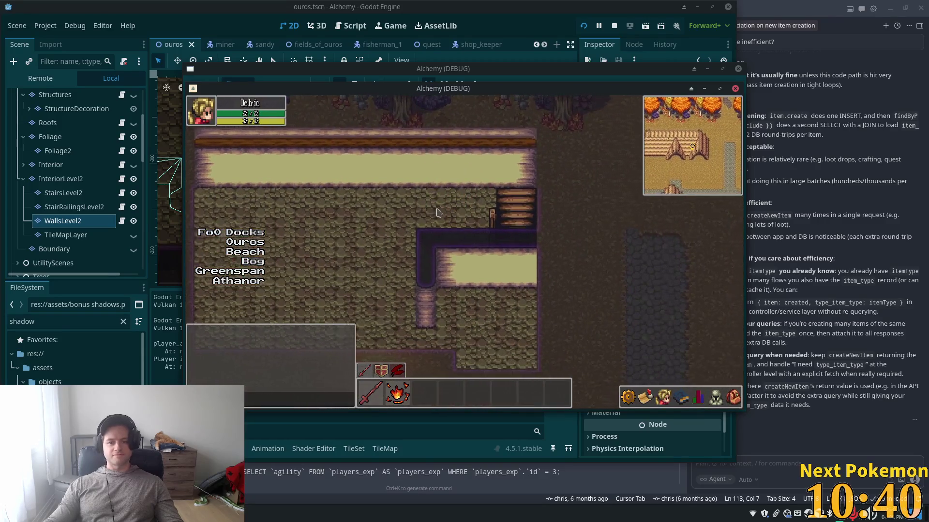
pyautogui.press('Down')
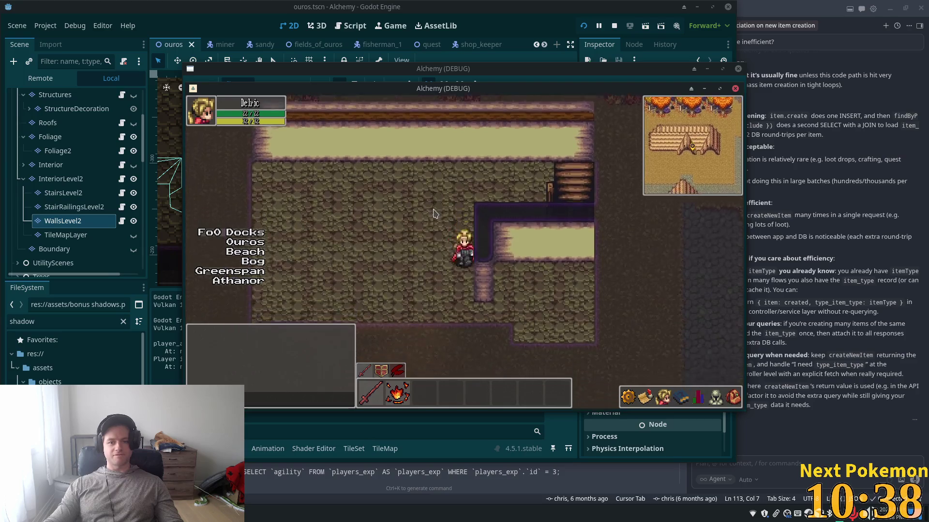
pyautogui.press('Right')
pyautogui.press('Down')
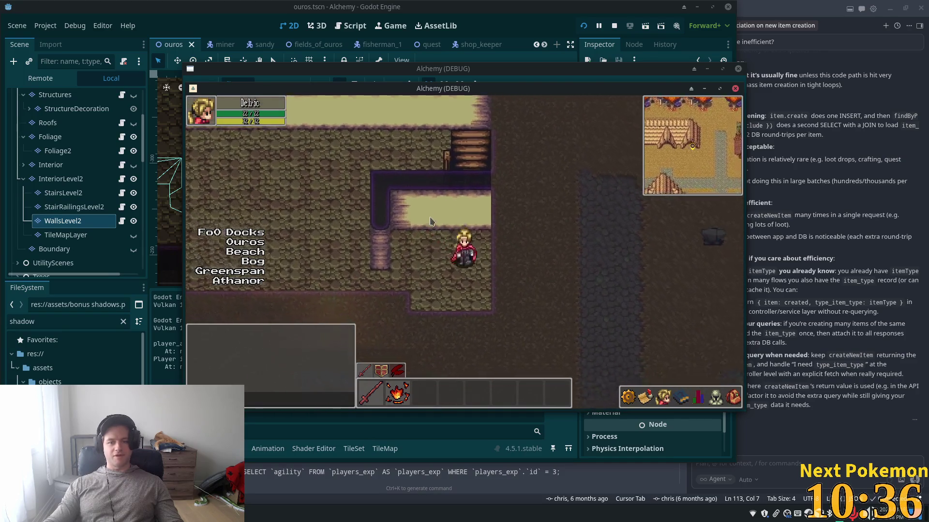
pyautogui.press('Left')
pyautogui.press('Up')
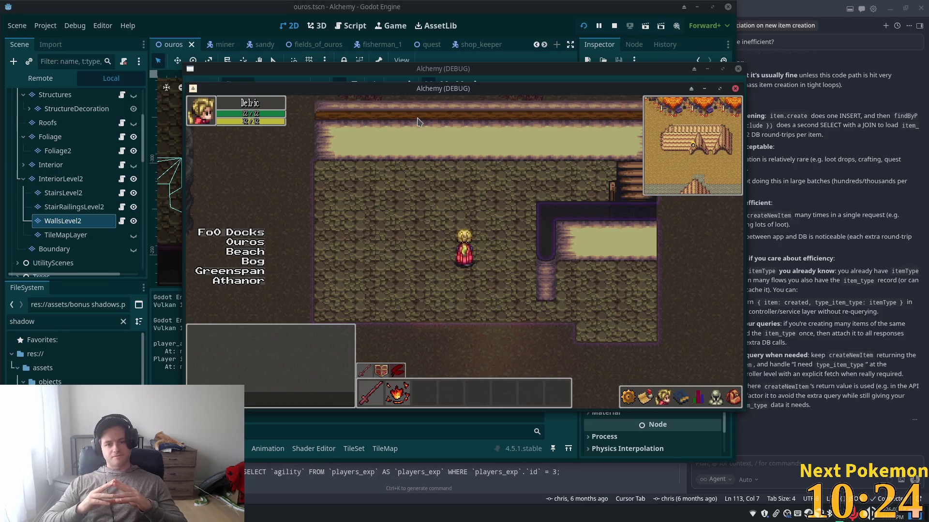
# Circle the room down-right, then up-left to the back wall, checking wall overlap
pyautogui.press('Down')
pyautogui.press('Right')
pyautogui.press('Left')
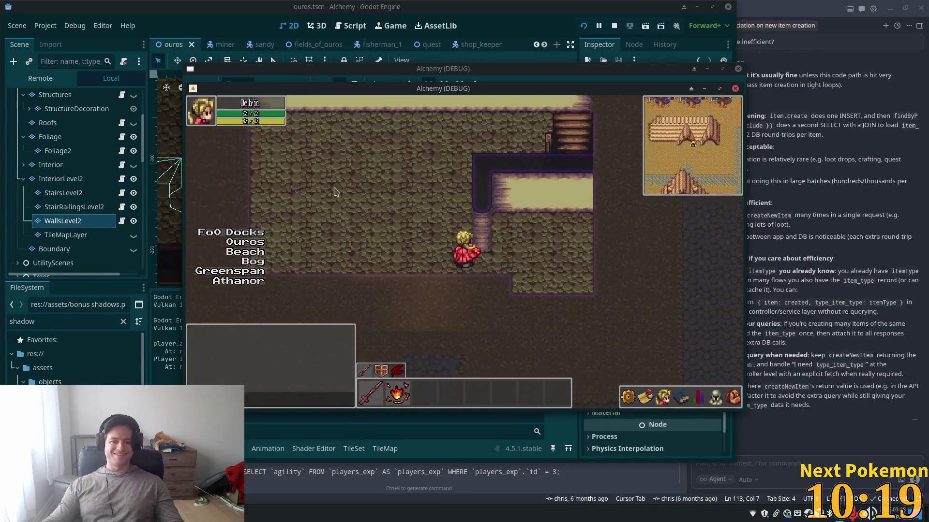
pyautogui.press('Up')
pyautogui.press('Left')
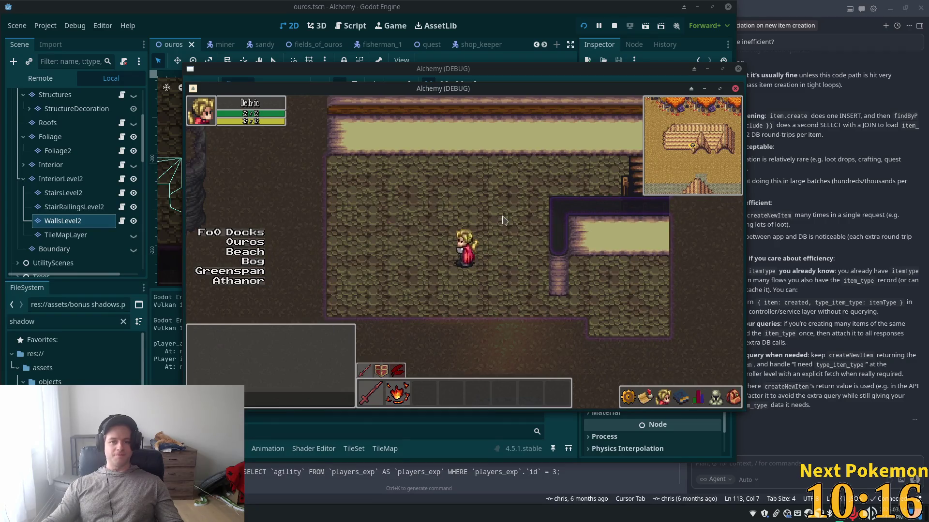
pyautogui.press('Right')
pyautogui.press('Up')
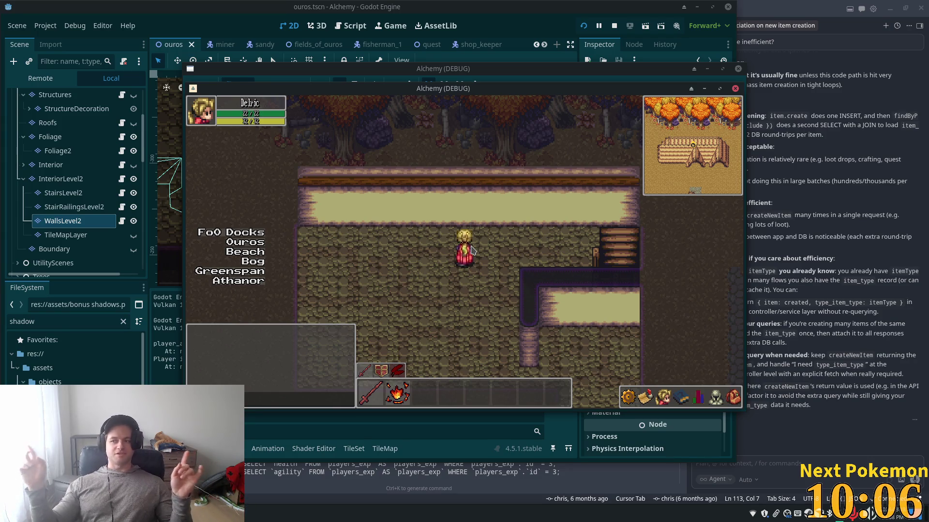
# Walk onto the stairs and wooden platform, back onto the stone floor, then stop with F8
pyautogui.press('Escape')
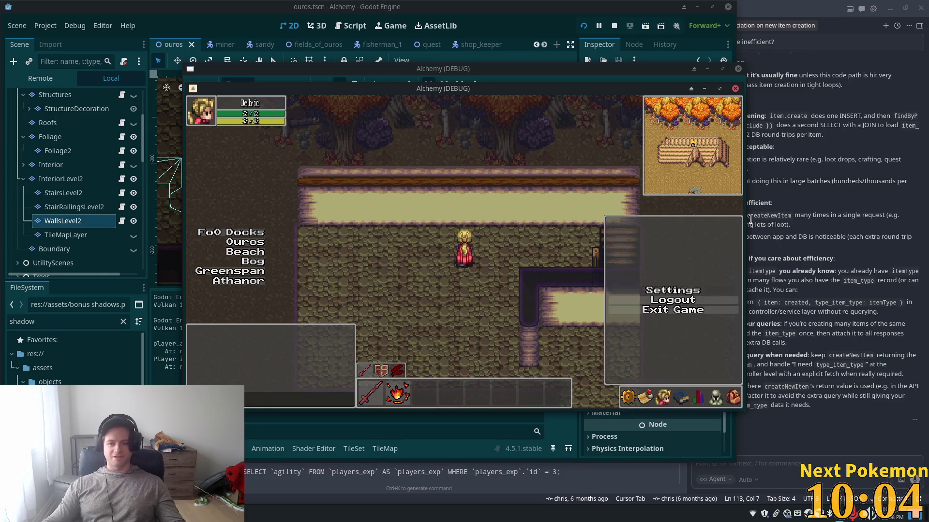
pyautogui.press('Escape')
pyautogui.press('d')
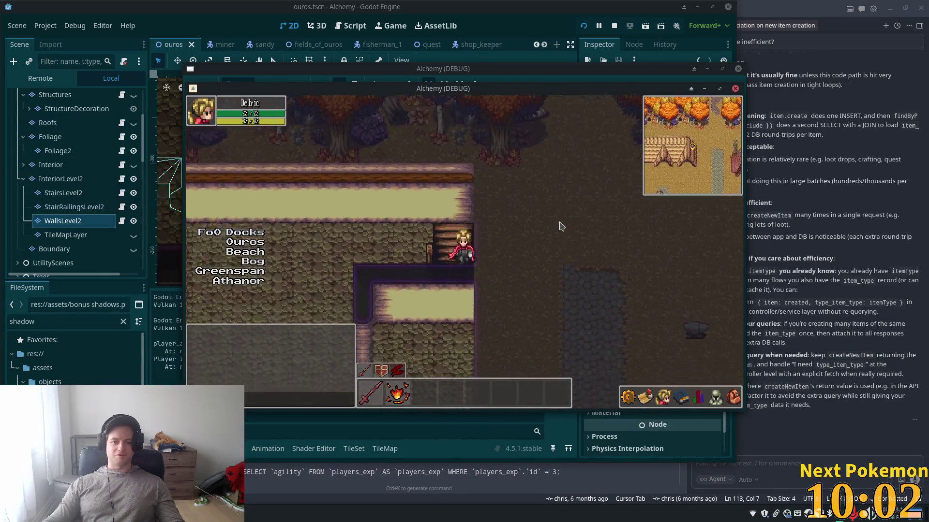
pyautogui.press('w')
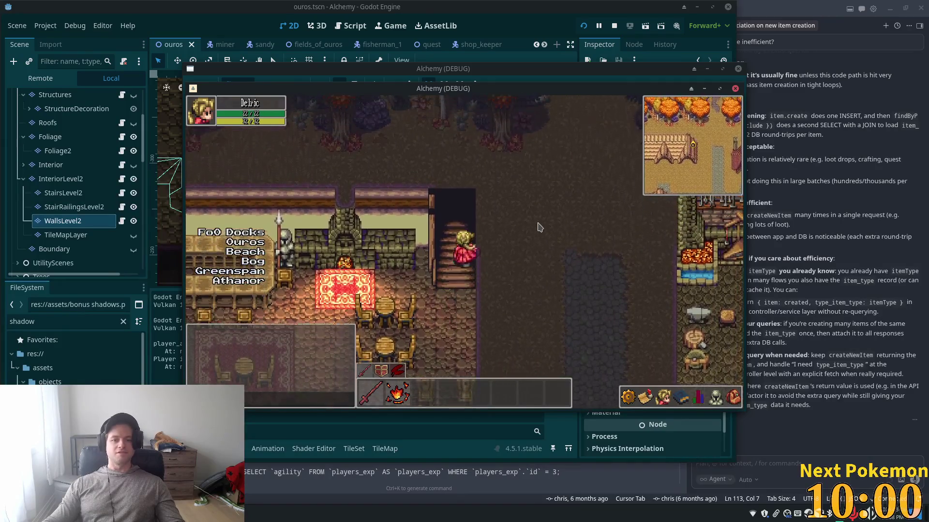
pyautogui.press('s')
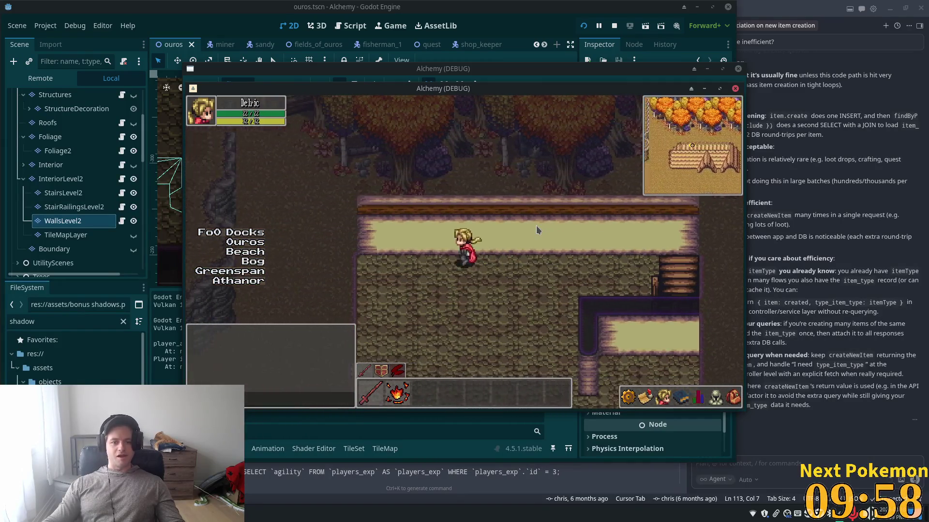
pyautogui.press('a')
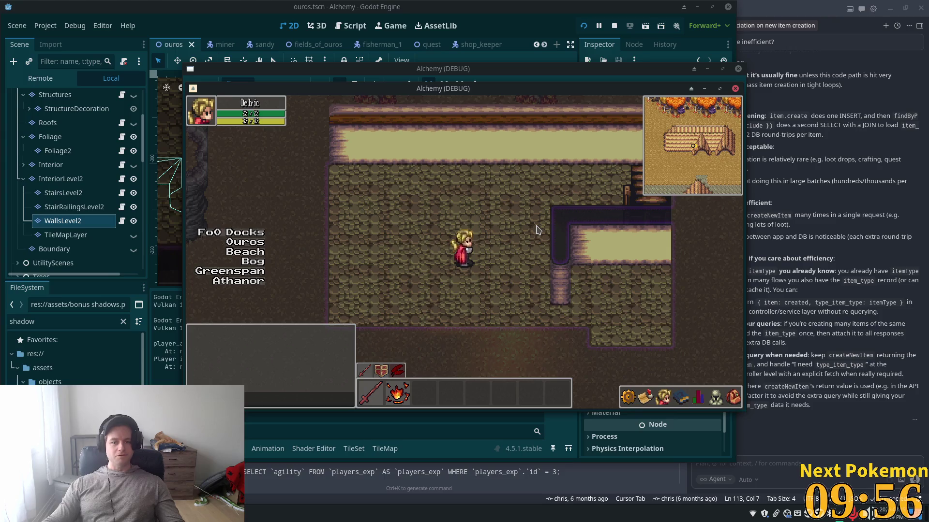
pyautogui.press('d')
pyautogui.press('F8')
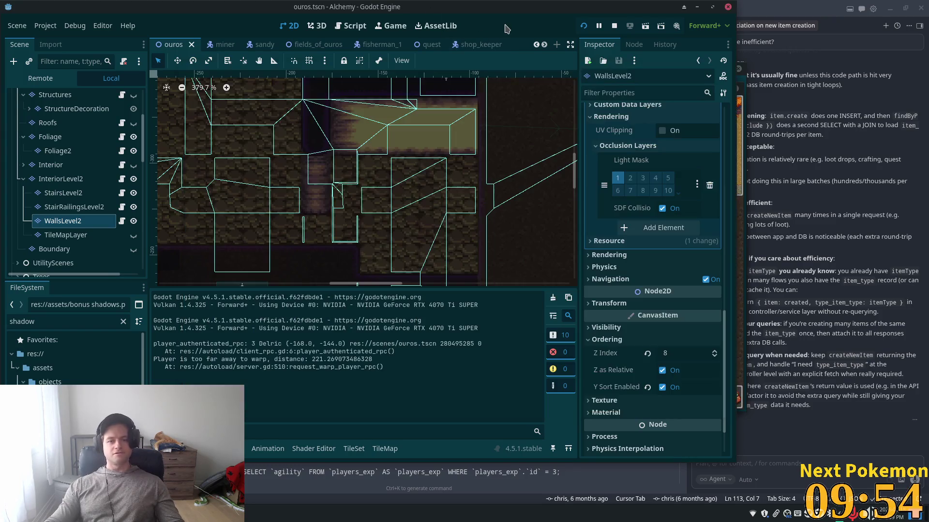
# Select InteriorLevel2 in the Scene tree and scroll its tile palette into view
pyautogui.scroll(-2, 406, 141)
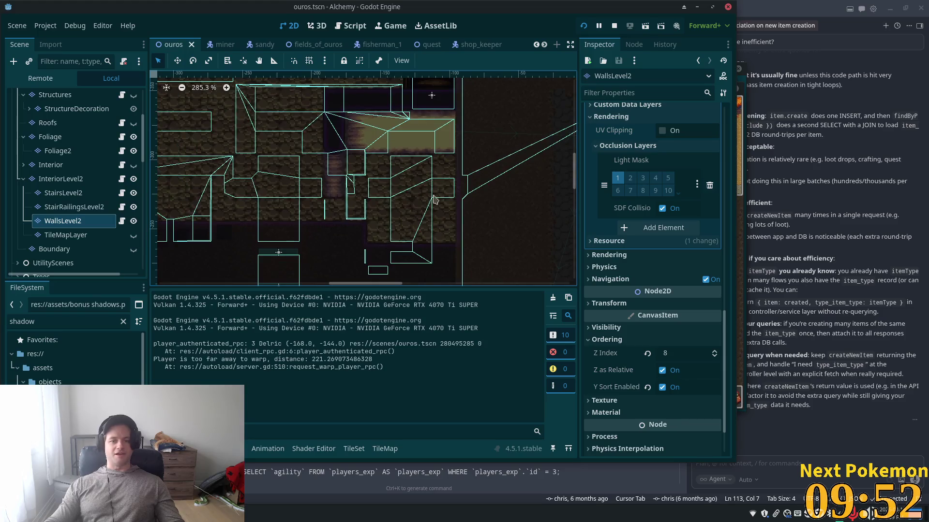
pyautogui.click(60, 179)
pyautogui.scroll(-1, 390, 203)
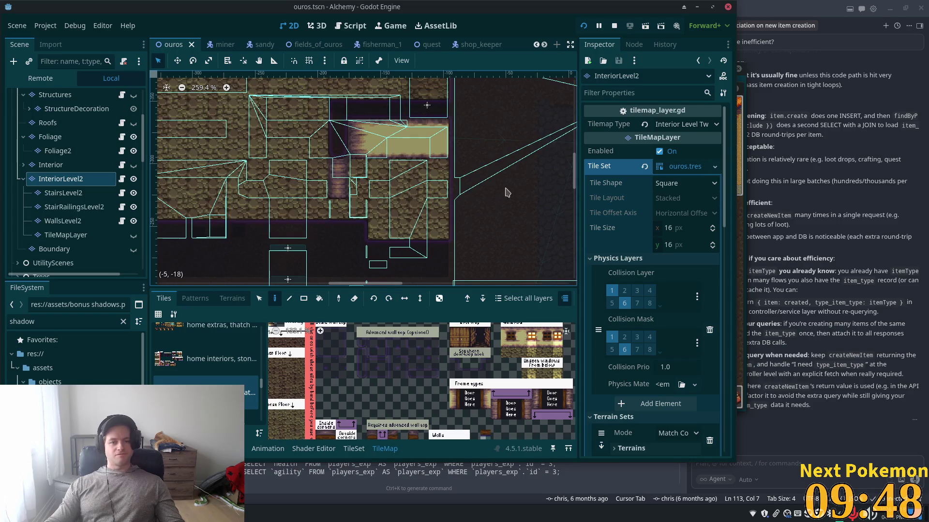
pyautogui.hscroll(-5, 210, 265)
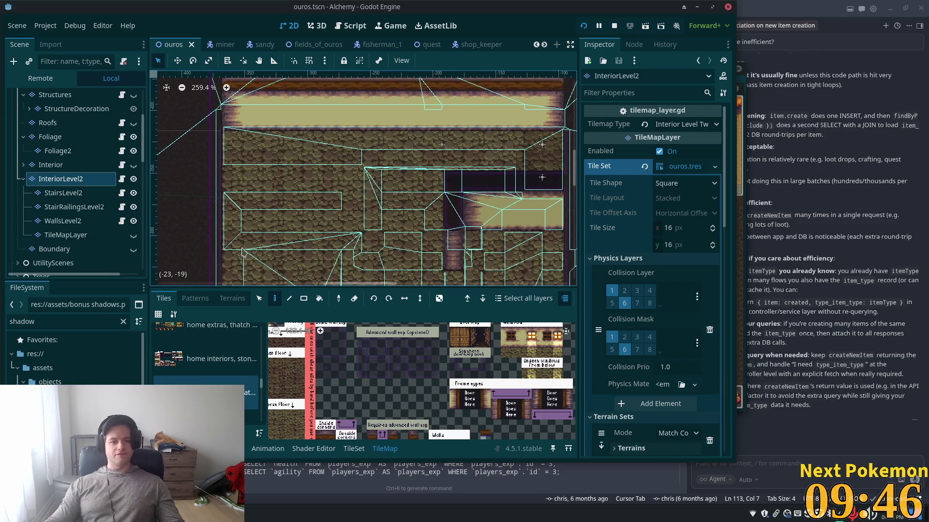
# On WallsLevel2, paint a dark tile strip along the second-floor wall row
pyautogui.click(79, 221)
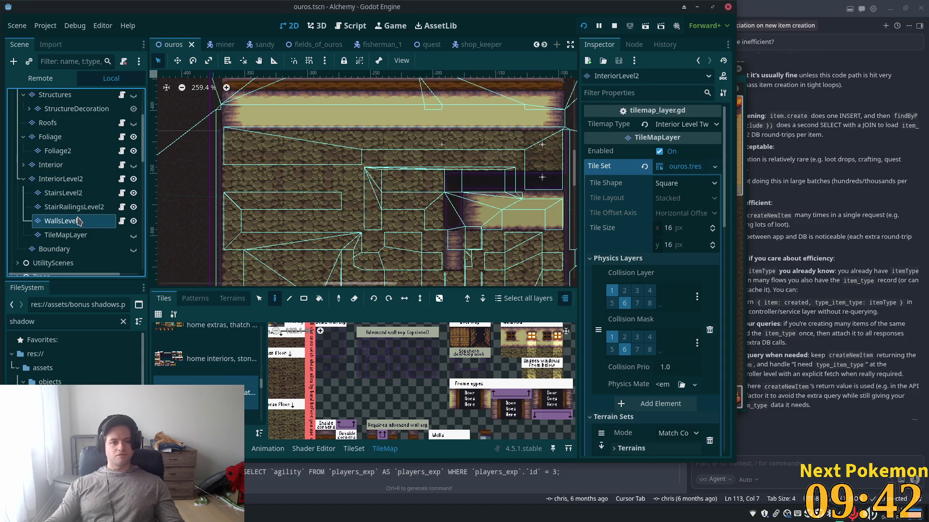
pyautogui.scroll(5, 421, 397)
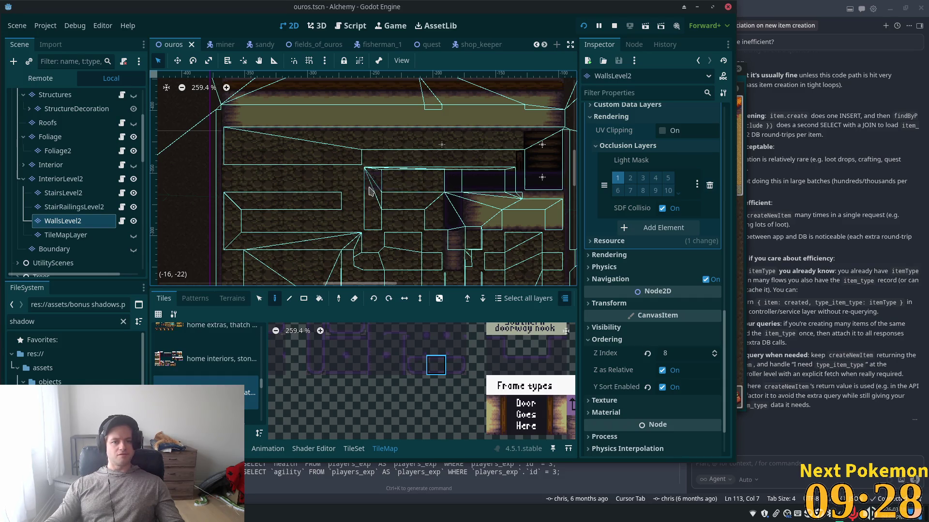
pyautogui.moveTo(353, 191); pyautogui.dragTo(214, 184)
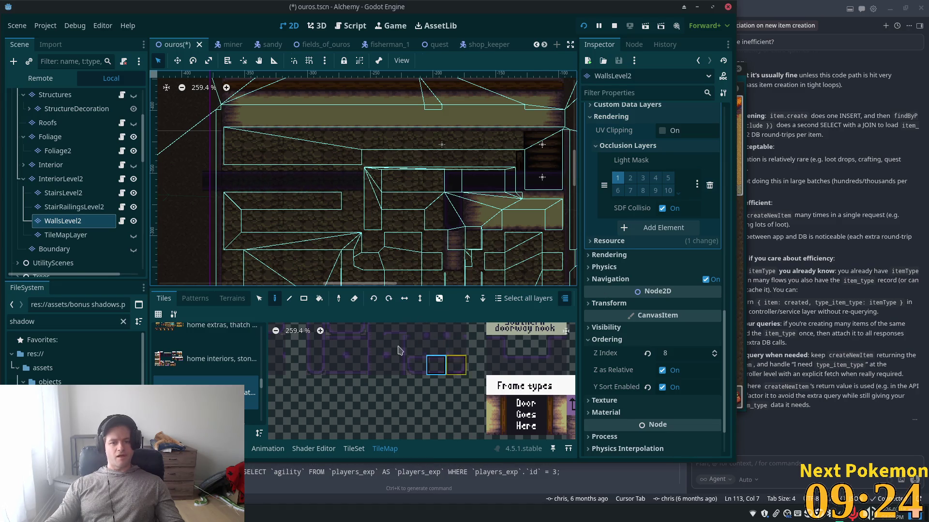
pyautogui.scroll(3, 415, 341)
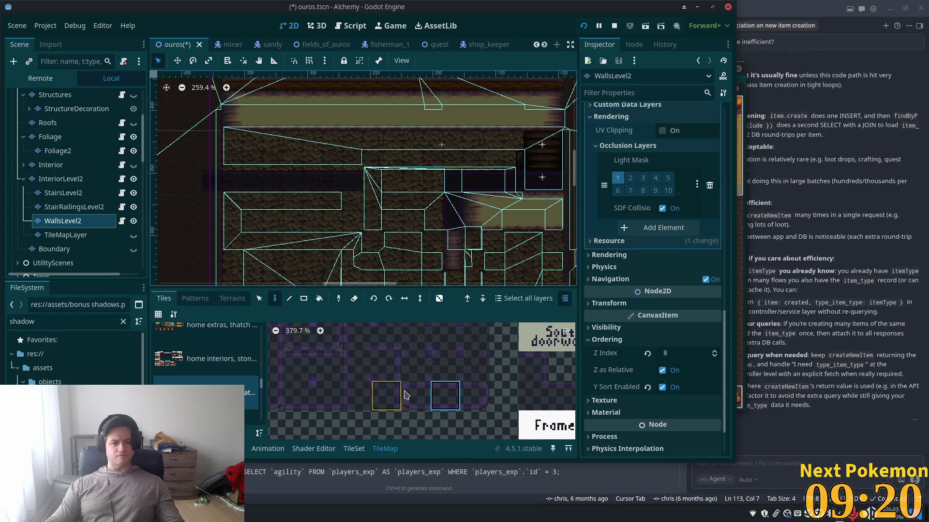
pyautogui.hscroll(-3, 423, 362)
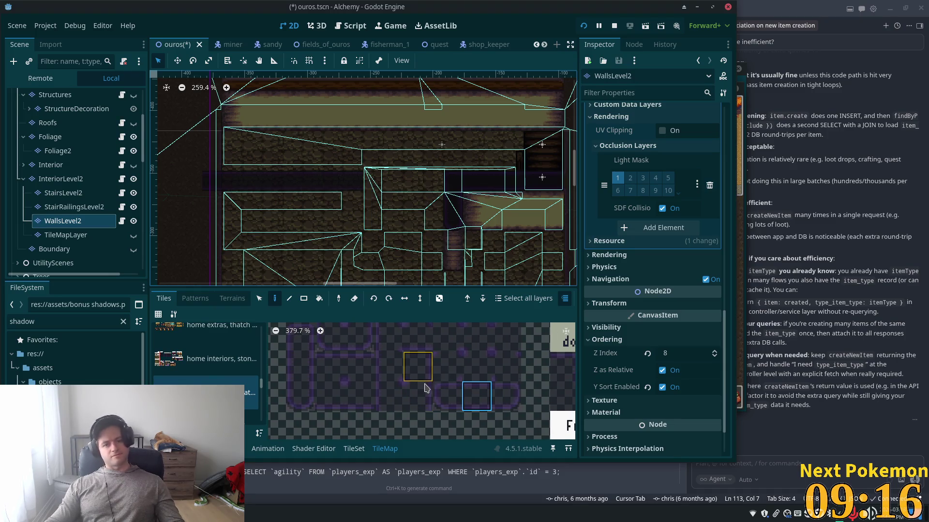
pyautogui.scroll(2, 416, 377)
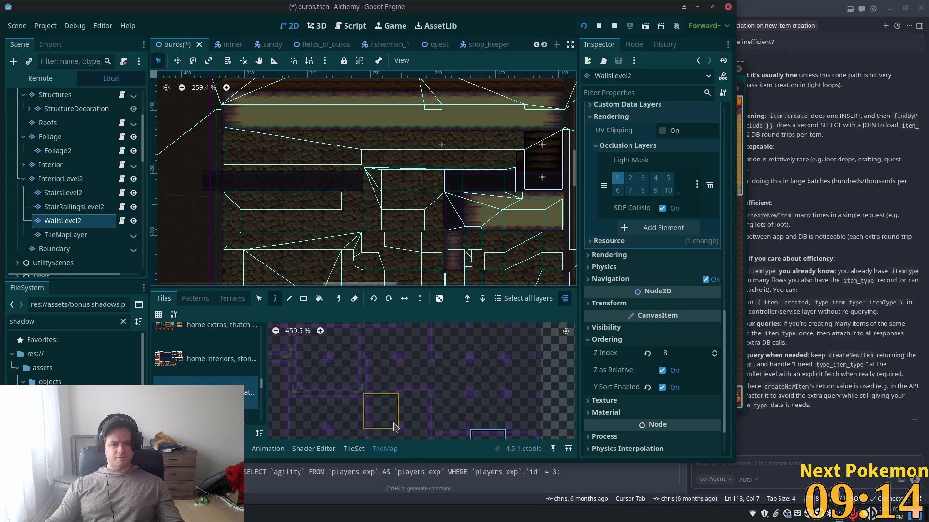
pyautogui.scroll(-1, 418, 411)
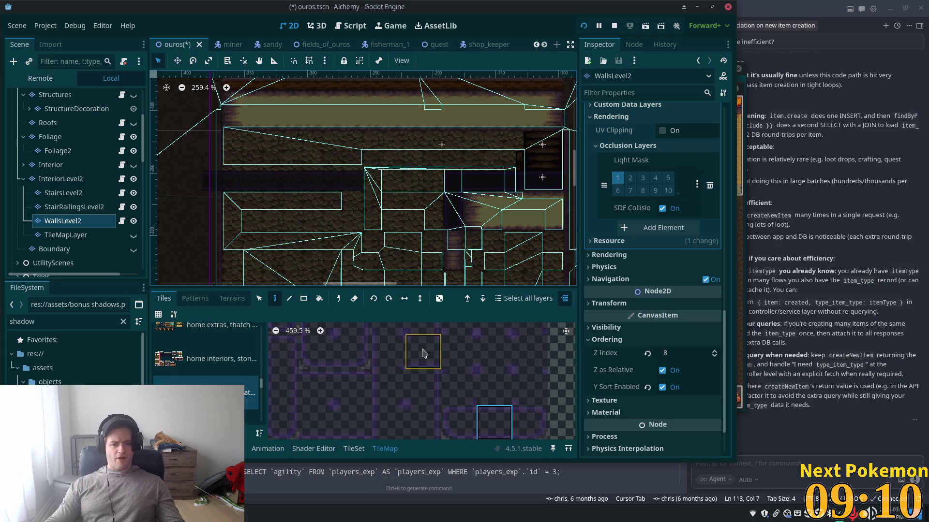
pyautogui.scroll(-1, 432, 436)
pyautogui.scroll(1, 432, 399)
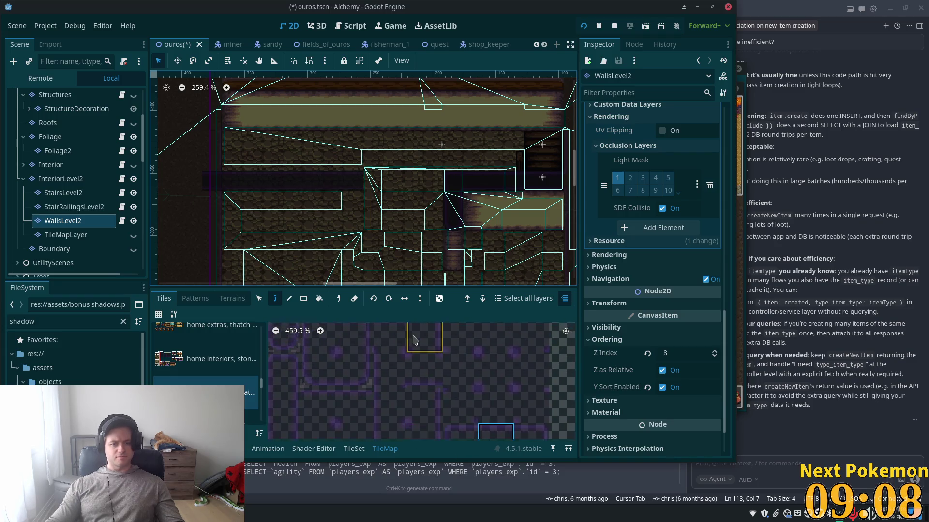
# Paint the dark atlas tile (14, 4) over the wall corner and save ouros.tscn
pyautogui.click(434, 394)
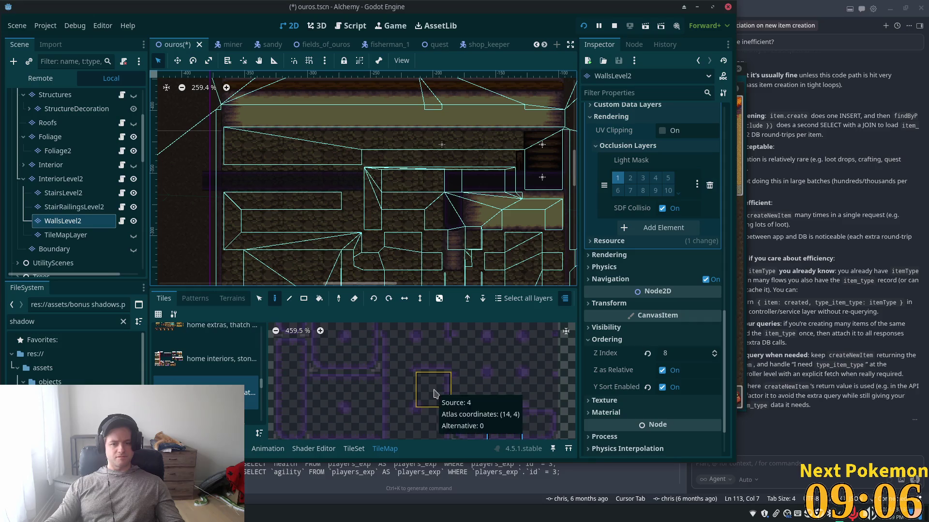
pyautogui.scroll(3, 391, 223)
pyautogui.scroll(4, 391, 222)
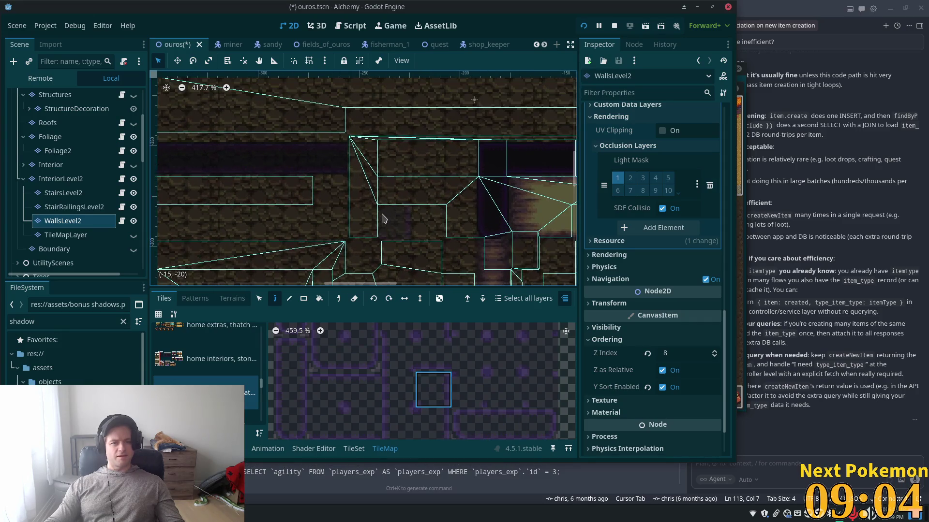
pyautogui.click(364, 159)
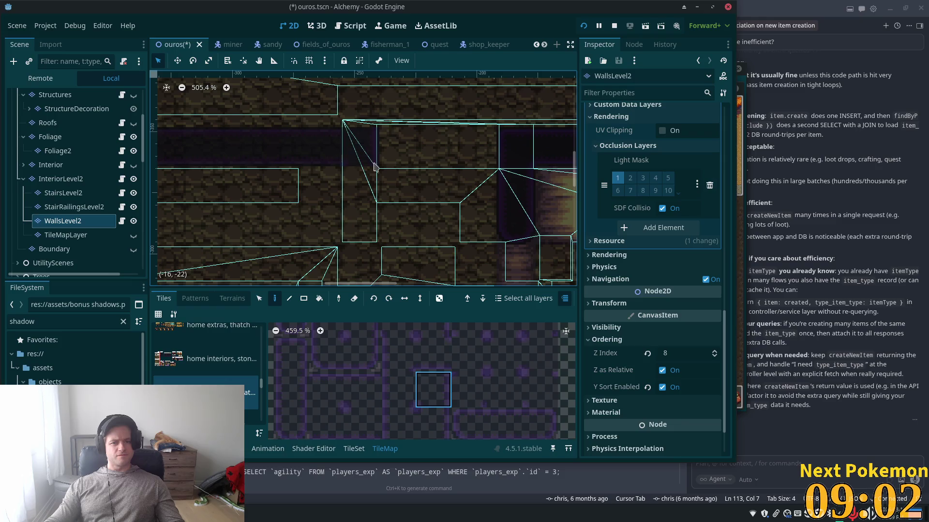
pyautogui.scroll(-1, 432, 196)
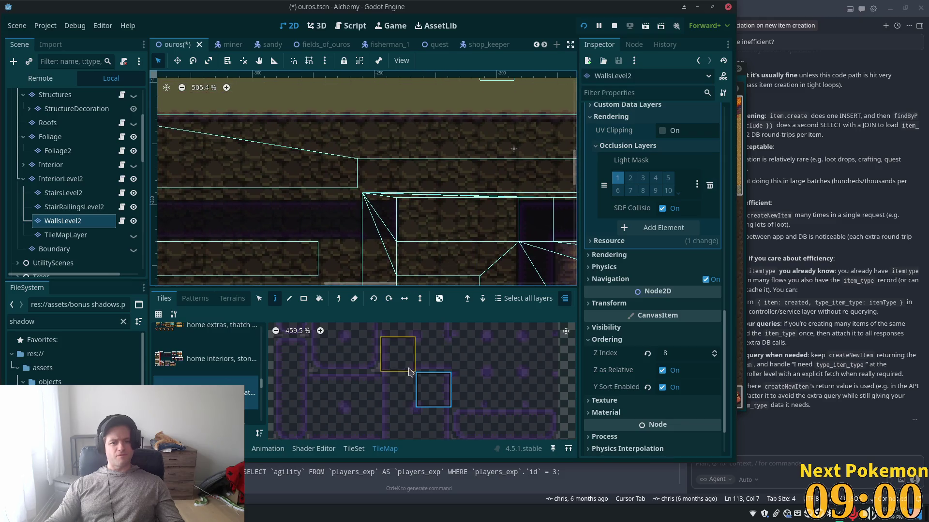
pyautogui.scroll(-7, 372, 252)
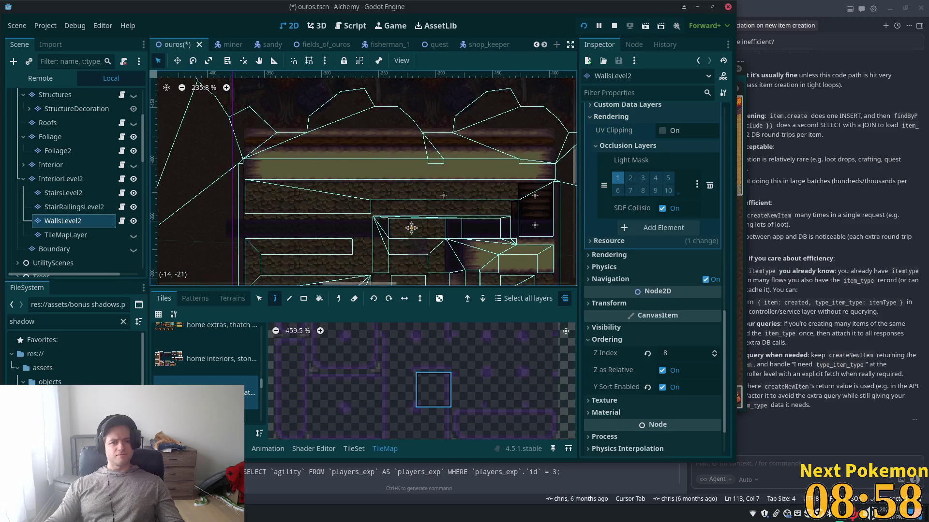
pyautogui.moveTo(416, 159); pyautogui.dragTo(413, 170)
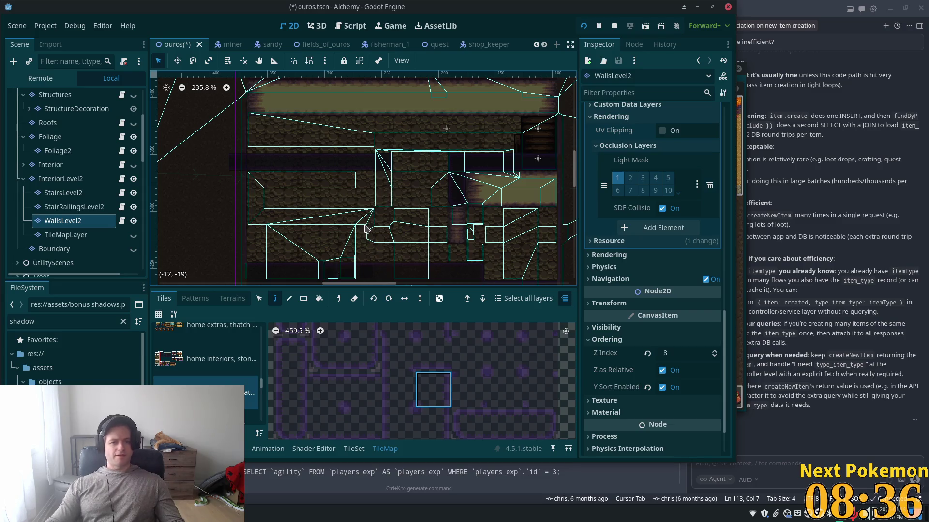
pyautogui.hotkey('ctrl', 's')
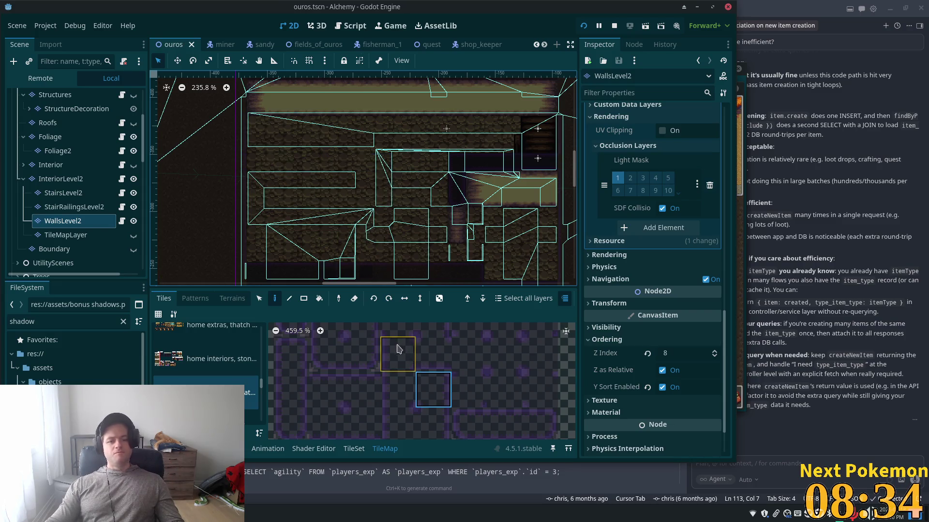
# Paint the dark shadow tile in a column up the wall, then select the TileMapLayer node
pyautogui.click(299, 387)
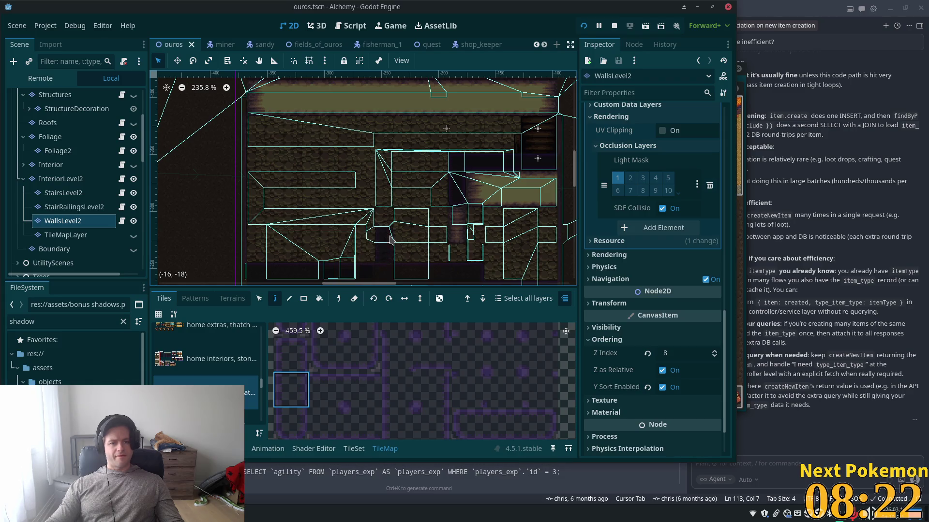
pyautogui.click(394, 203)
pyautogui.moveTo(393, 195)
pyautogui.mouseDown()
pyautogui.moveTo(394, 207)
pyautogui.moveTo(387, 168)
pyautogui.mouseUp()
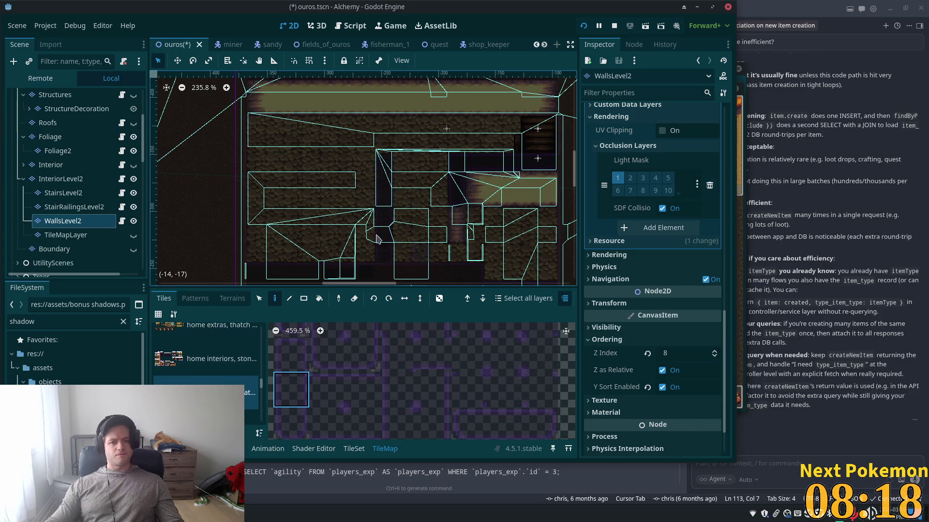
pyautogui.scroll(4, 367, 196)
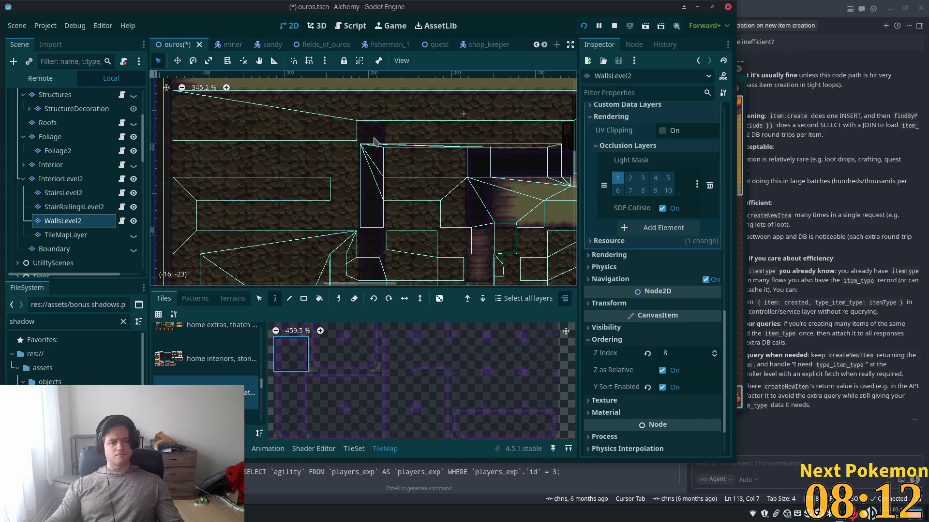
pyautogui.scroll(-1, 435, 208)
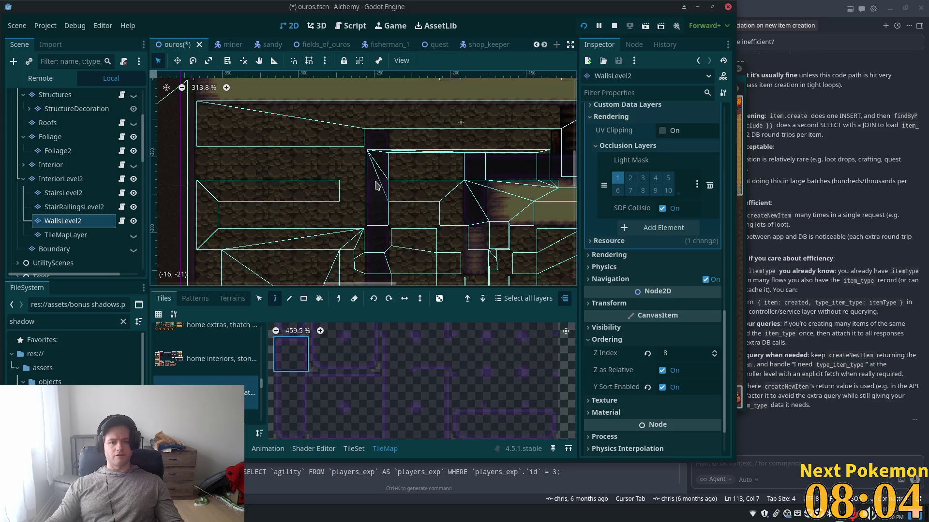
pyautogui.scroll(-2, 374, 190)
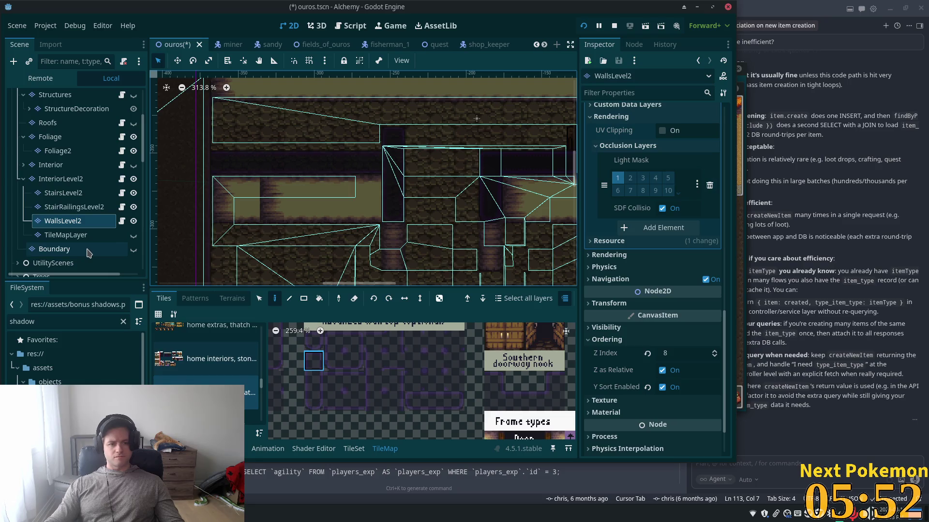
pyautogui.click(101, 236)
# Rename the second-floor TileMapLayer to Boundaries and turn on its visibility
pyautogui.click(81, 236)
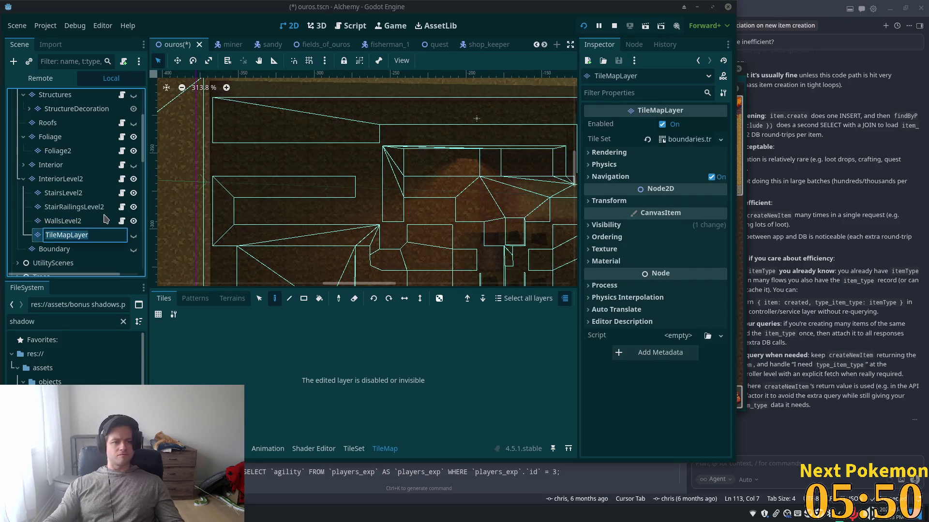
pyautogui.write('Wa')
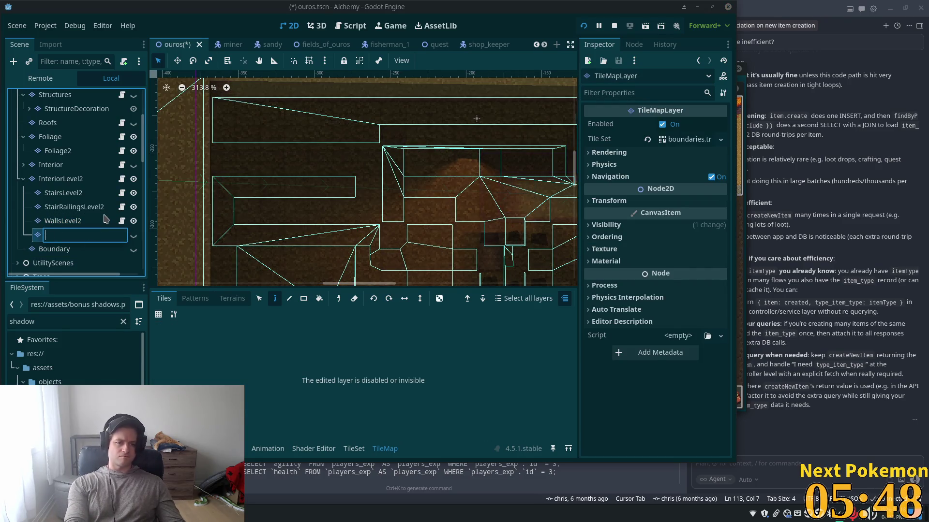
pyautogui.write('ndaries')
pyautogui.press('Return')
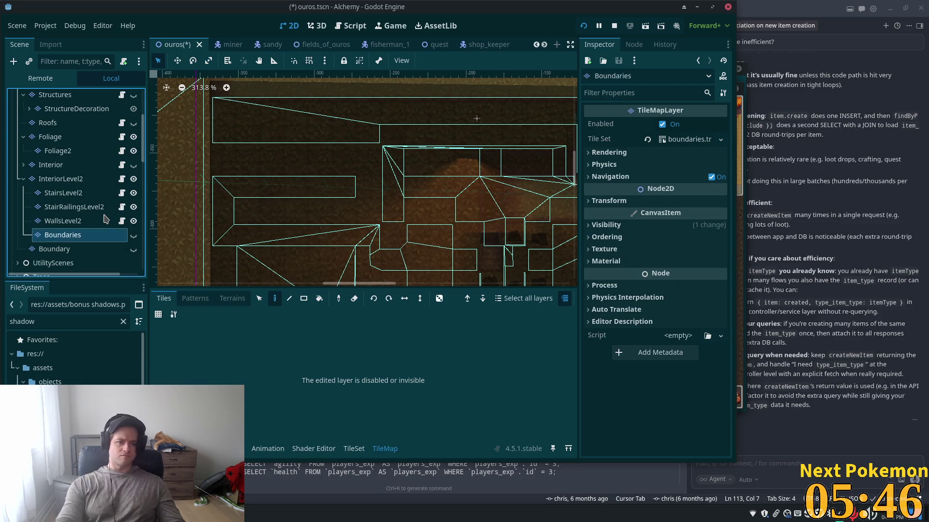
pyautogui.click(75, 221)
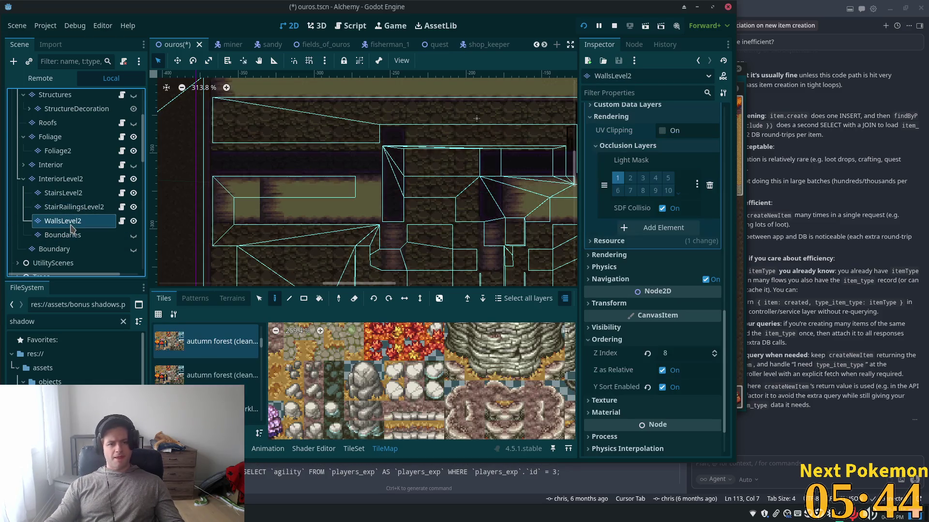
pyautogui.click(134, 235)
# With the Boundaries layer selected, pick the orange boundary tile from its atlas
pyautogui.scroll(3, 434, 238)
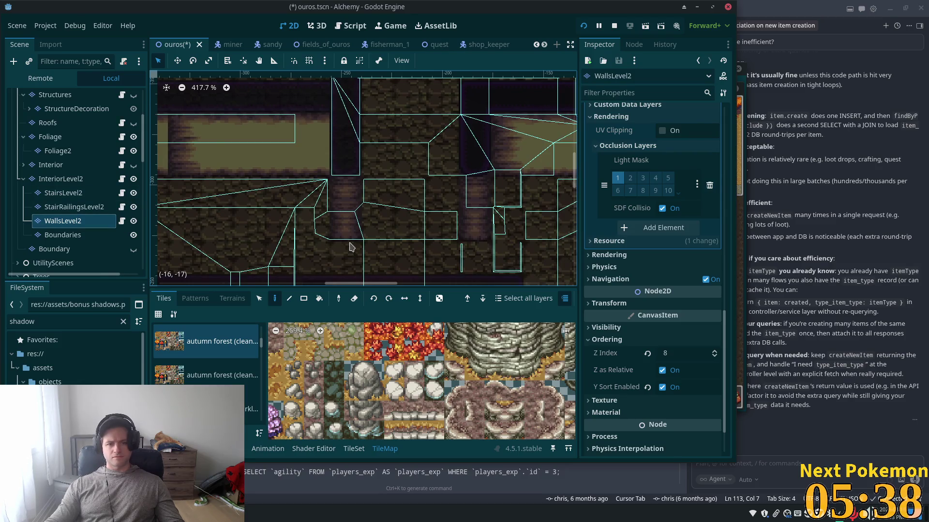
pyautogui.scroll(3, 346, 244)
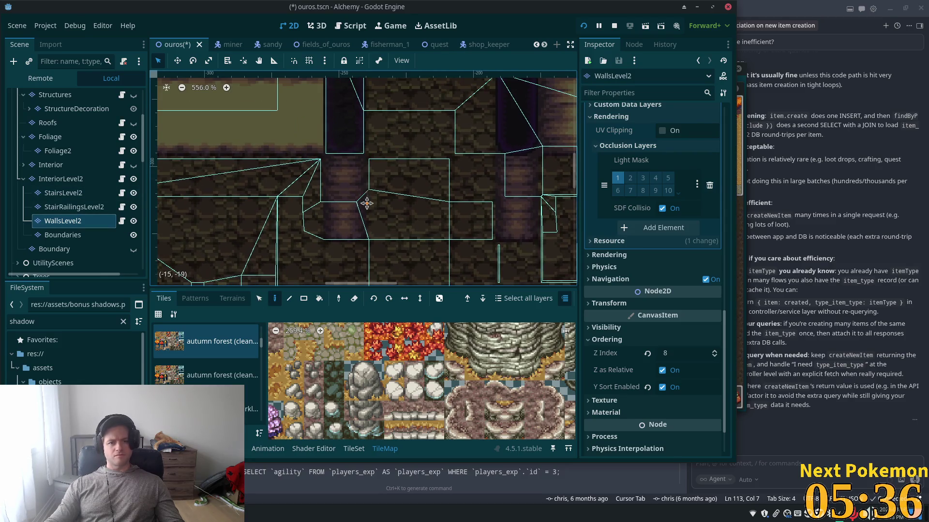
pyautogui.scroll(-4, 323, 220)
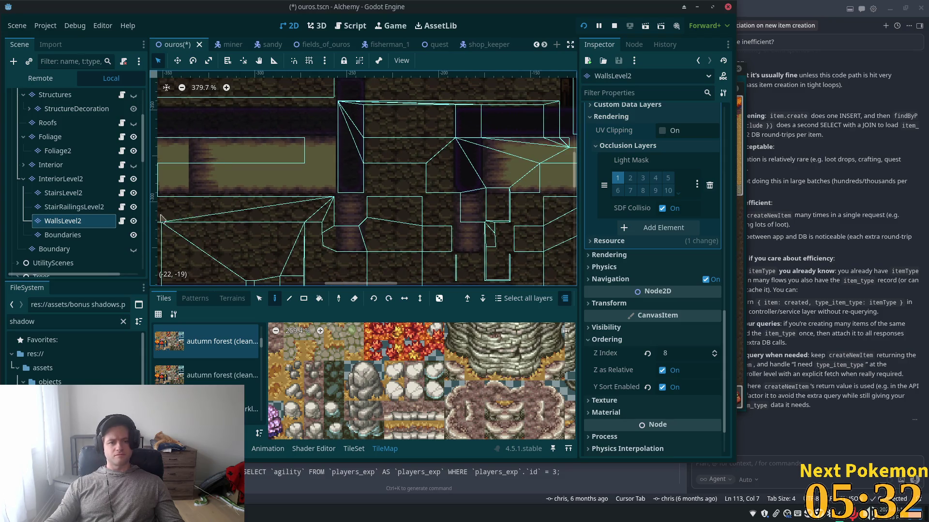
pyautogui.click(50, 237)
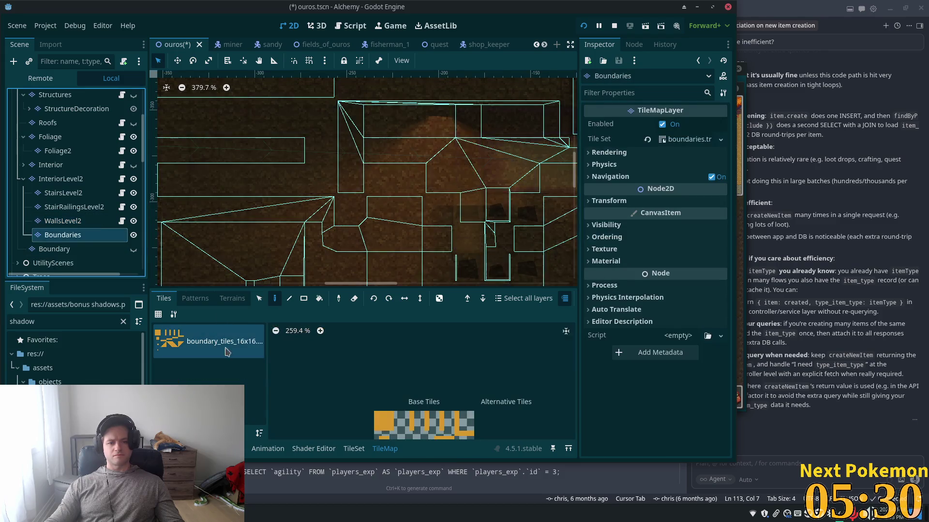
pyautogui.click(384, 420)
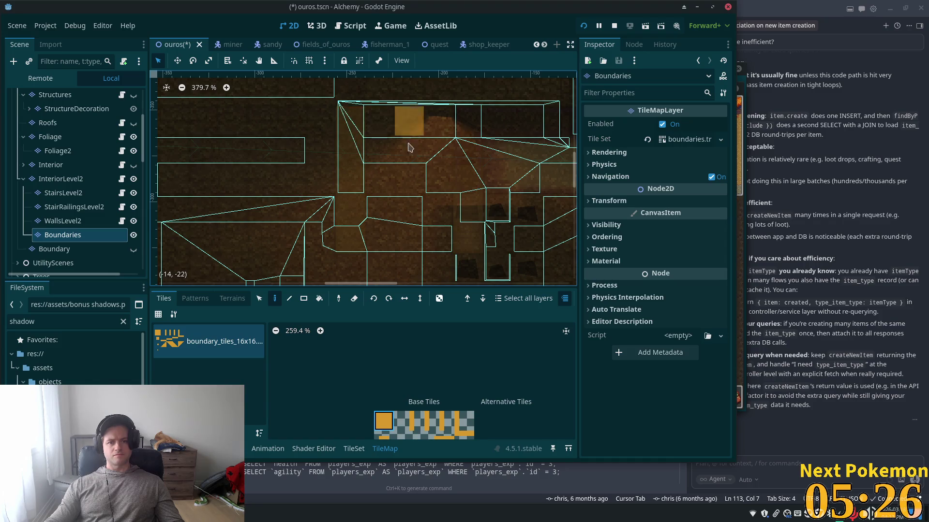
pyautogui.scroll(4, 415, 243)
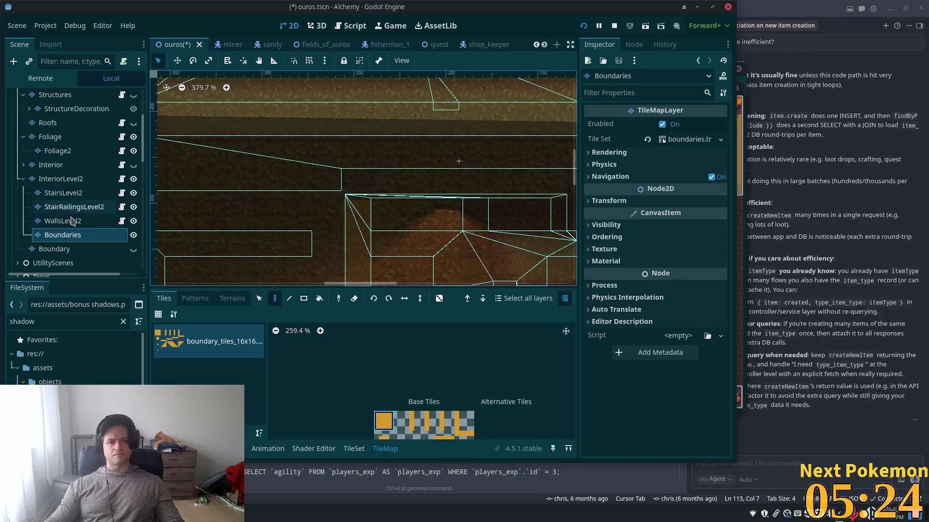
pyautogui.click(89, 225)
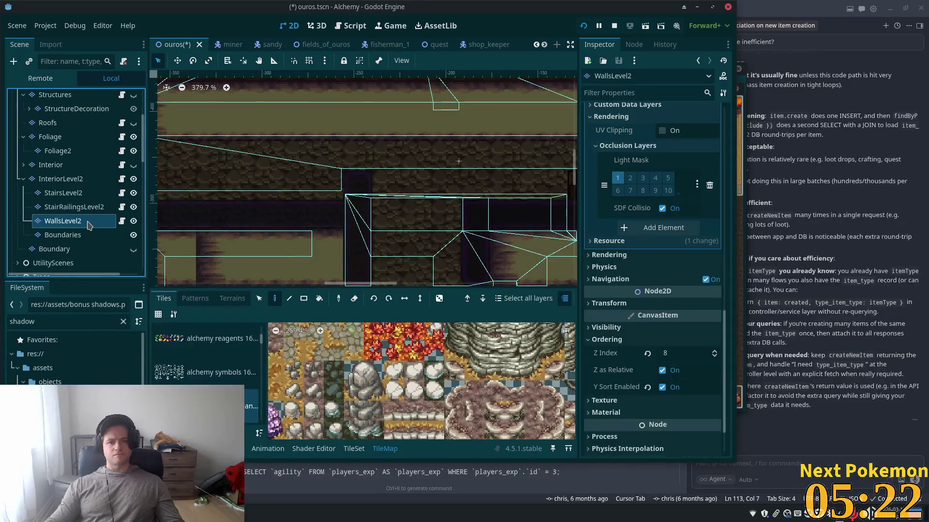
pyautogui.click(86, 236)
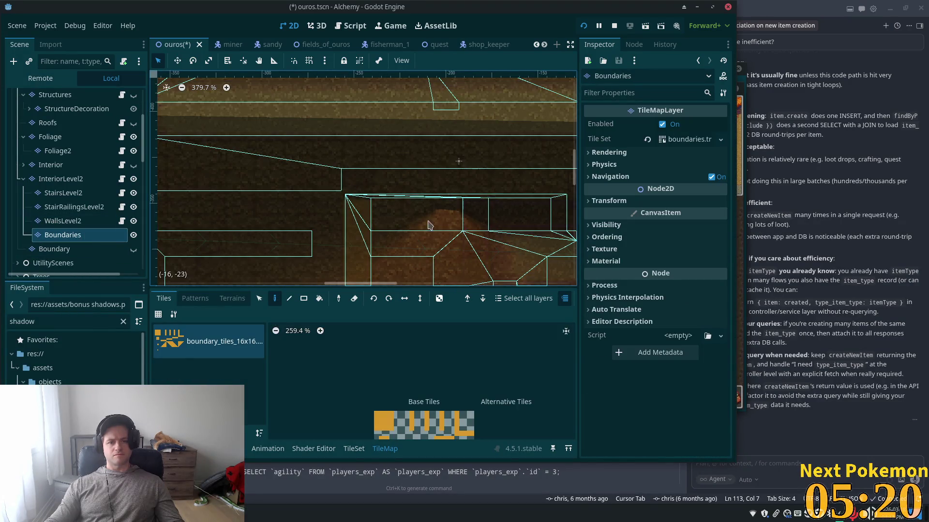
pyautogui.scroll(-4, 415, 216)
pyautogui.click(386, 424)
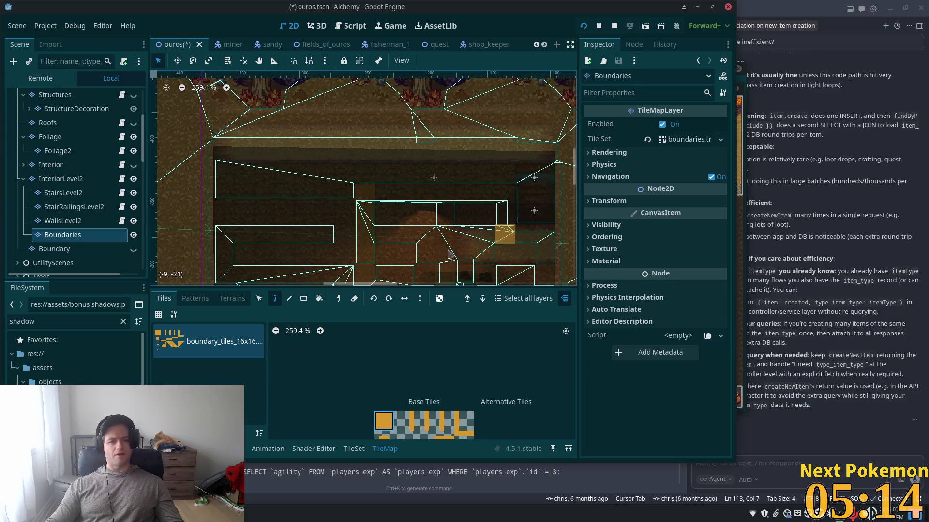
pyautogui.scroll(-1, 444, 250)
pyautogui.click(39, 182)
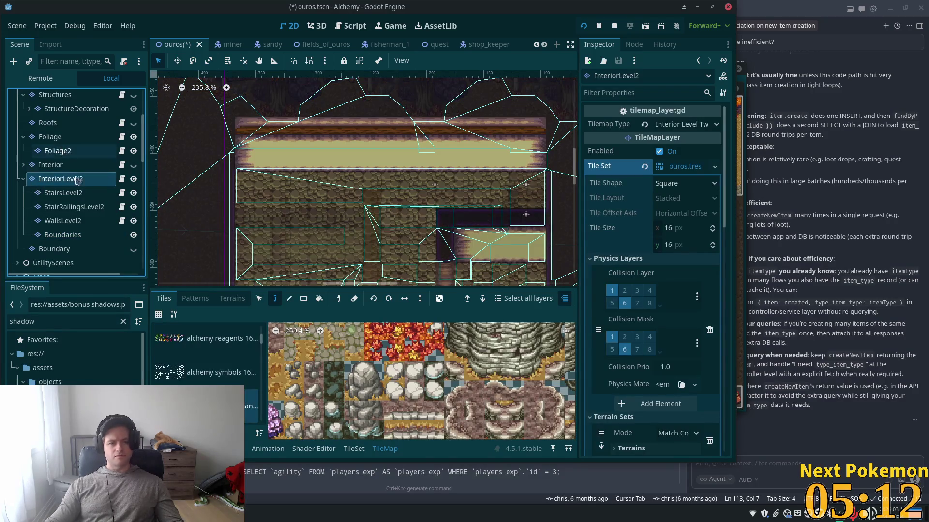
# Save the ouros scene and walk the character down, right and up in the test run
pyautogui.scroll(-3, 293, 215)
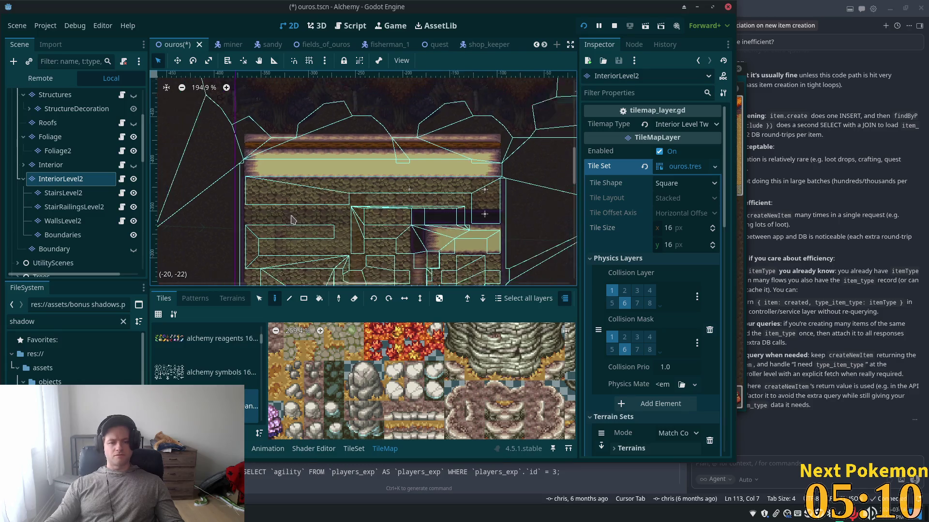
pyautogui.hotkey('ctrl', 's')
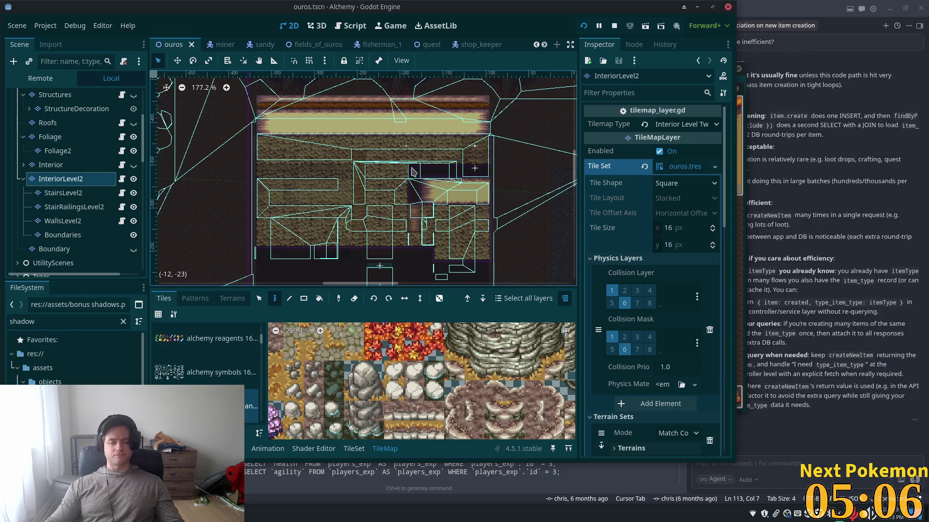
pyautogui.press('Down')
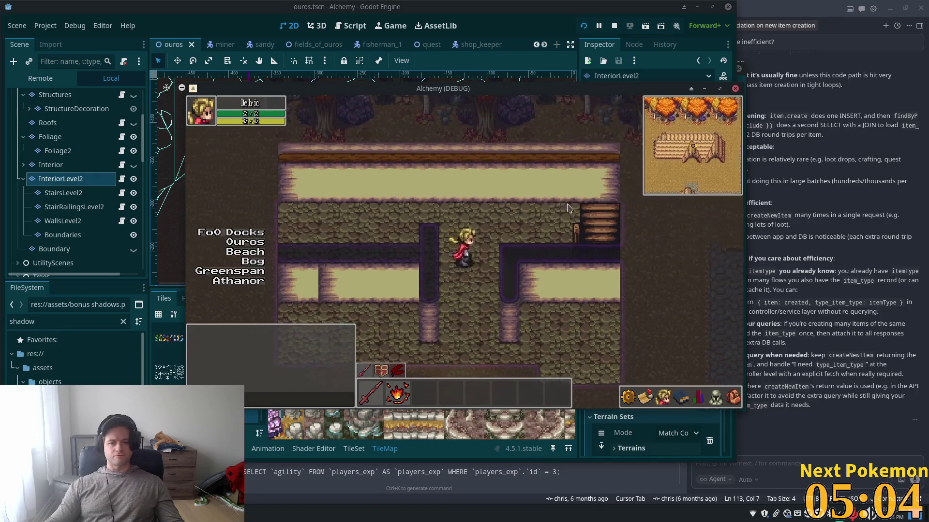
pyautogui.press('Right')
pyautogui.press('Up')
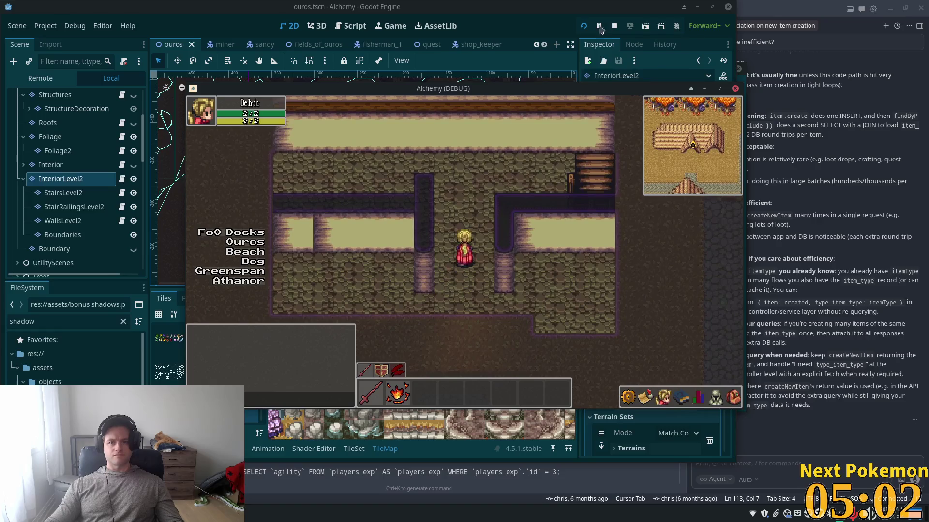
# Restart the running game and walk the character up and right into the tavern
pyautogui.click(584, 25)
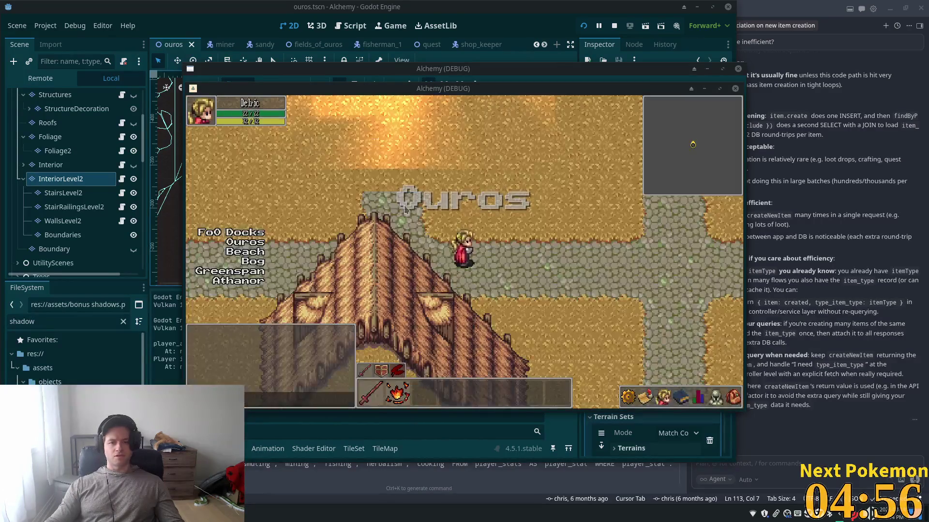
pyautogui.press('Up')
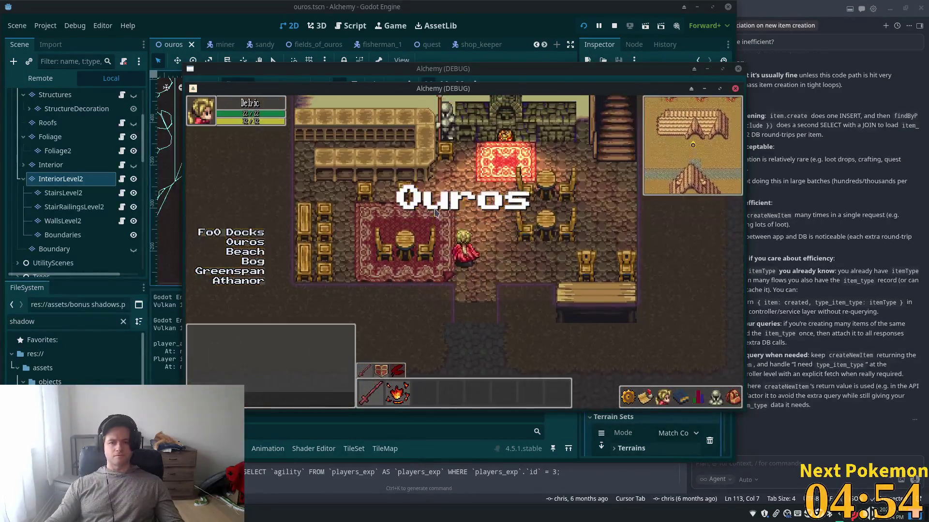
pyautogui.press('Right')
pyautogui.press('Up')
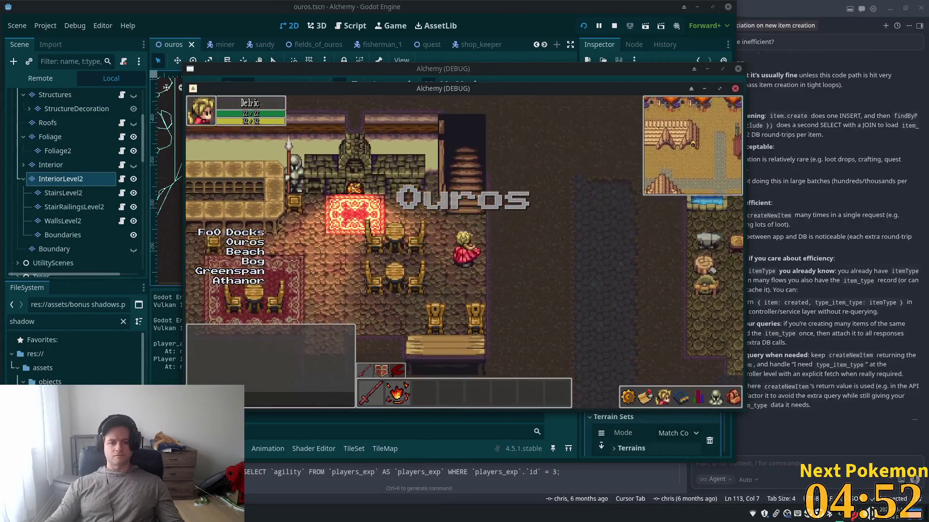
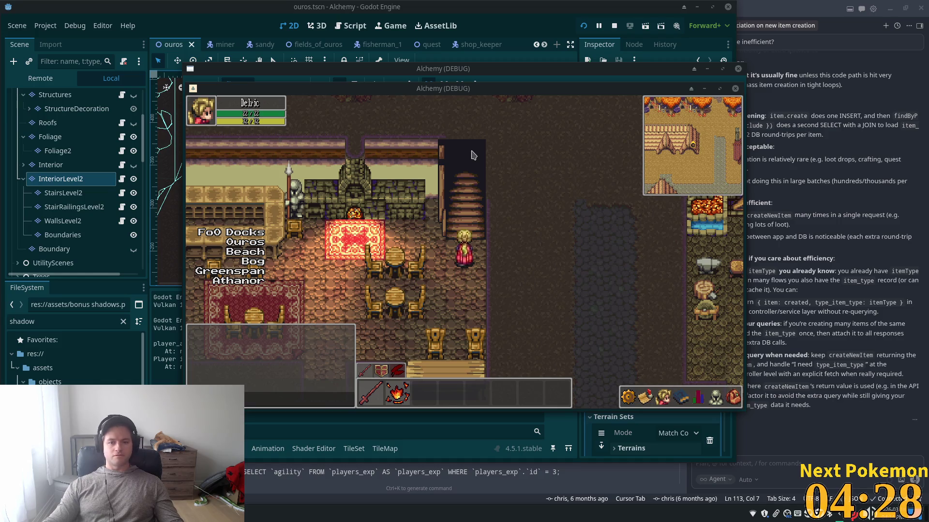
# Walk the player up the stairs and around the upper level, then select the WallsLevel2 layer
pyautogui.press('Up')
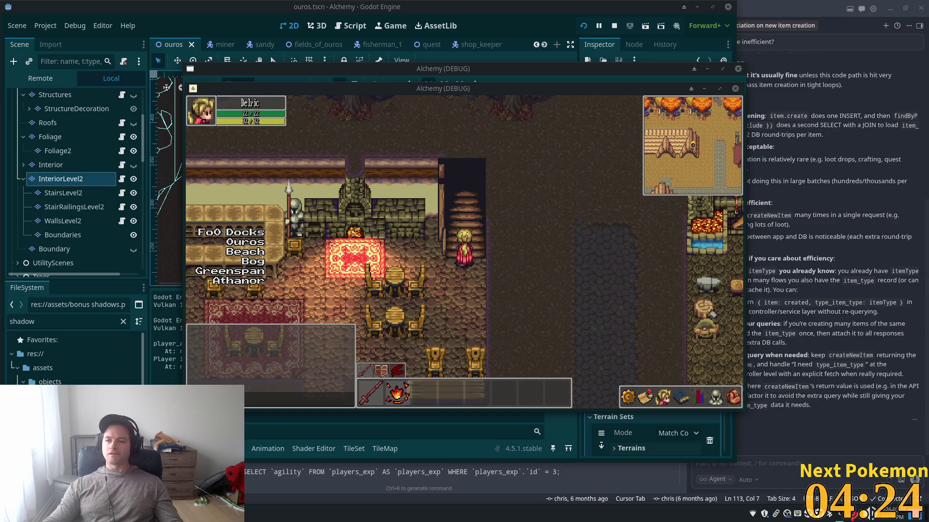
pyautogui.press('Up')
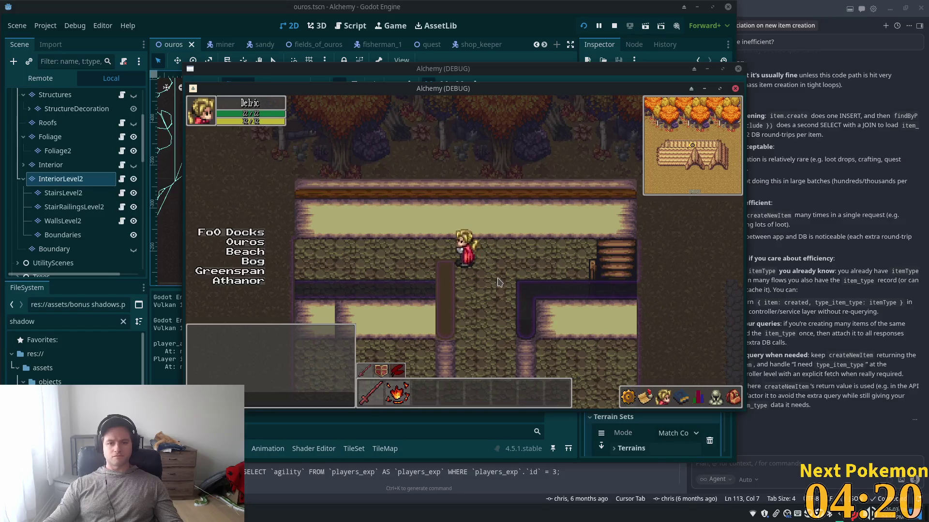
pyautogui.press('Left')
pyautogui.press('Down')
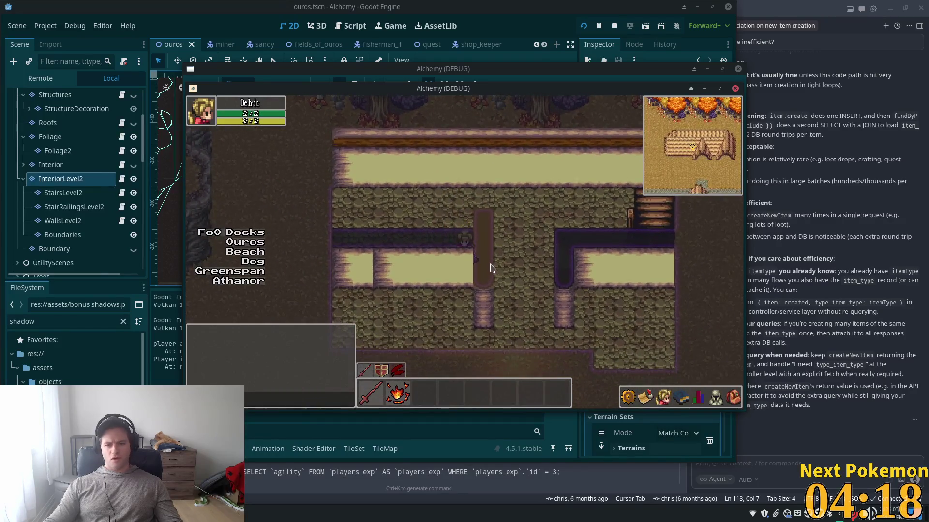
pyautogui.press('Left')
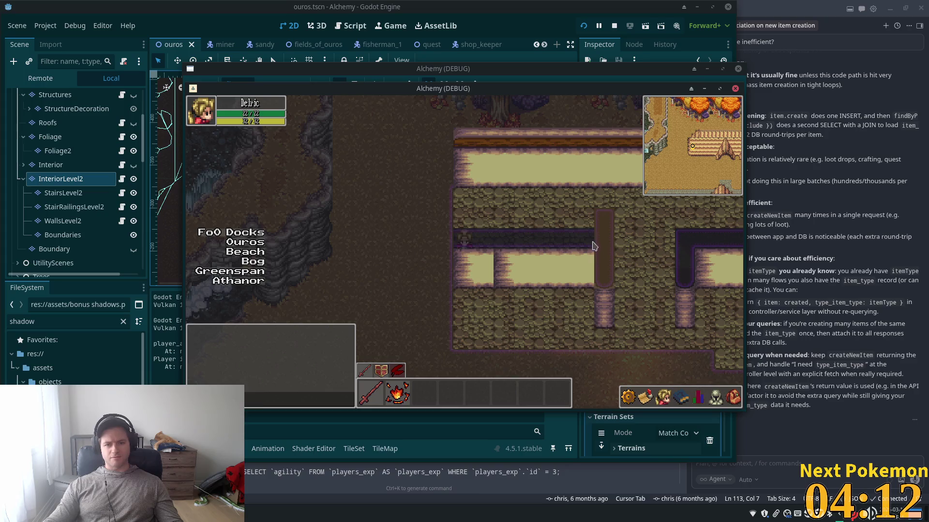
pyautogui.press('Up')
pyautogui.press('Right')
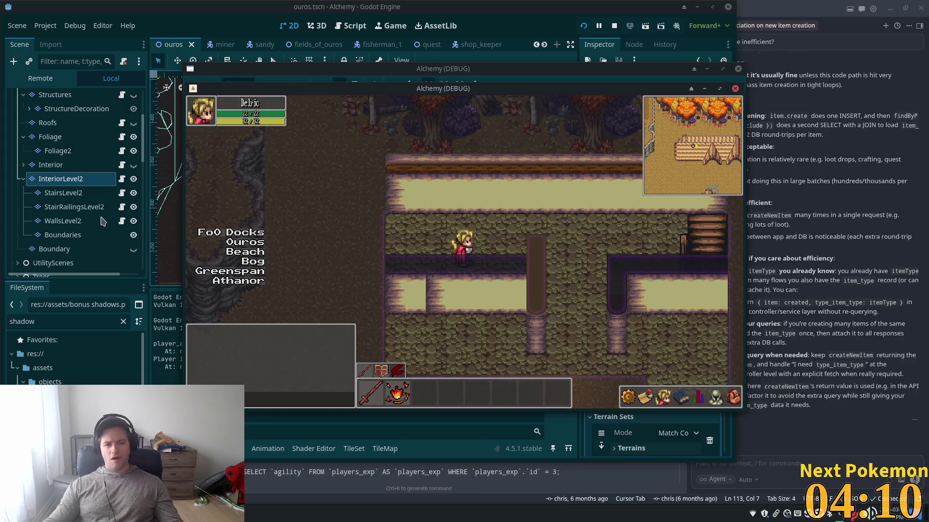
pyautogui.click(72, 225)
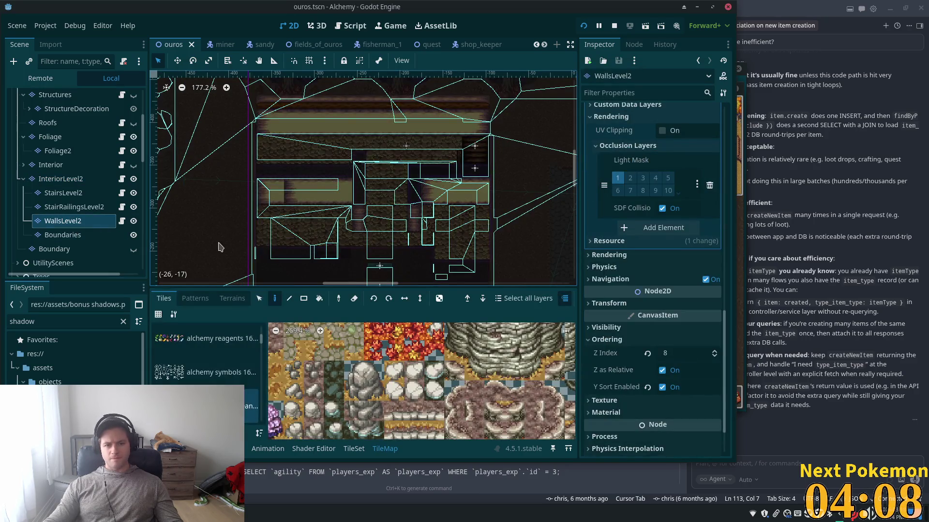
pyautogui.scroll(5, 376, 202)
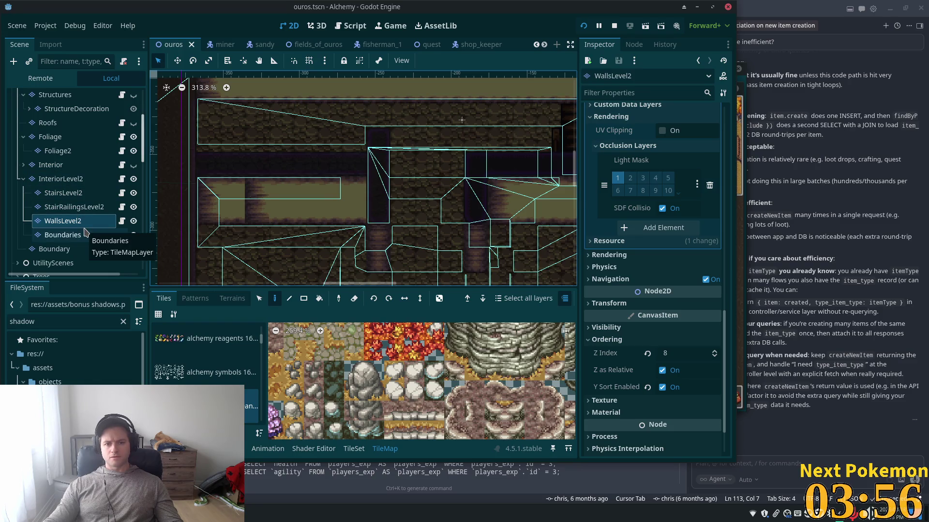
pyautogui.click(259, 298)
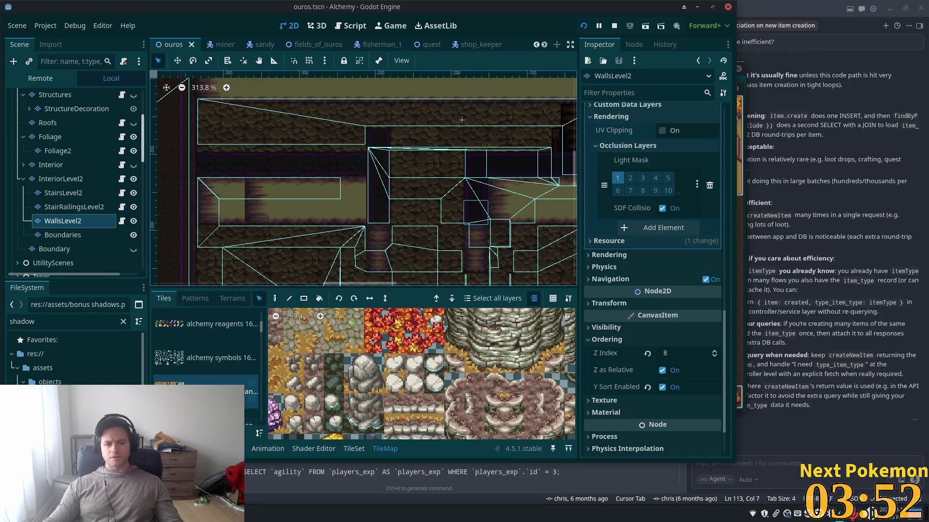
pyautogui.scroll(-3, 248, 358)
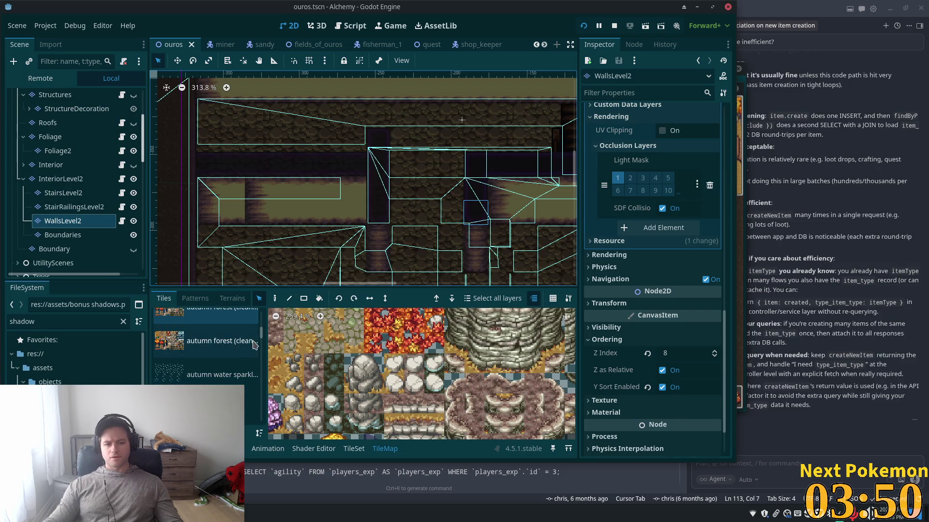
pyautogui.moveTo(261, 339)
pyautogui.mouseDown()
pyautogui.moveTo(261, 404)
pyautogui.moveTo(261, 376)
pyautogui.mouseUp()
pyautogui.click(252, 402)
pyautogui.scroll(-5, 383, 358)
pyautogui.scroll(-1, 218, 372)
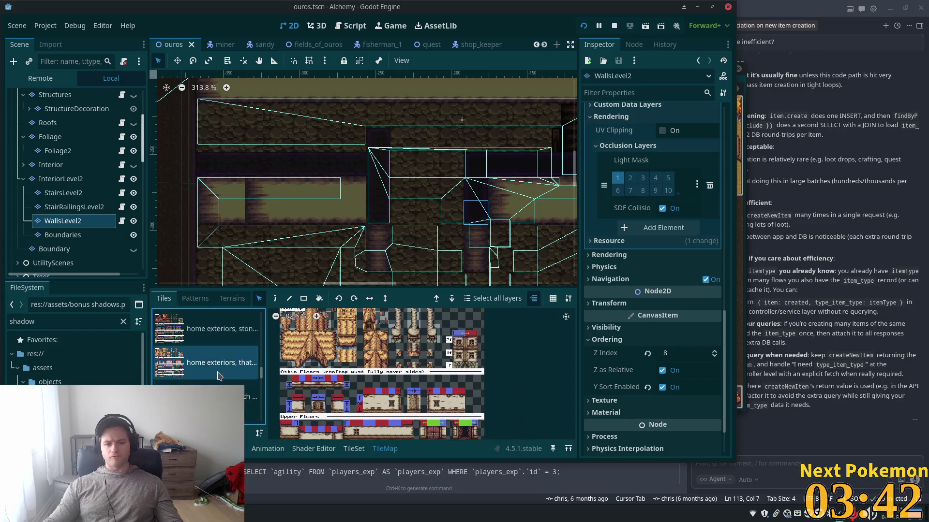
pyautogui.click(353, 449)
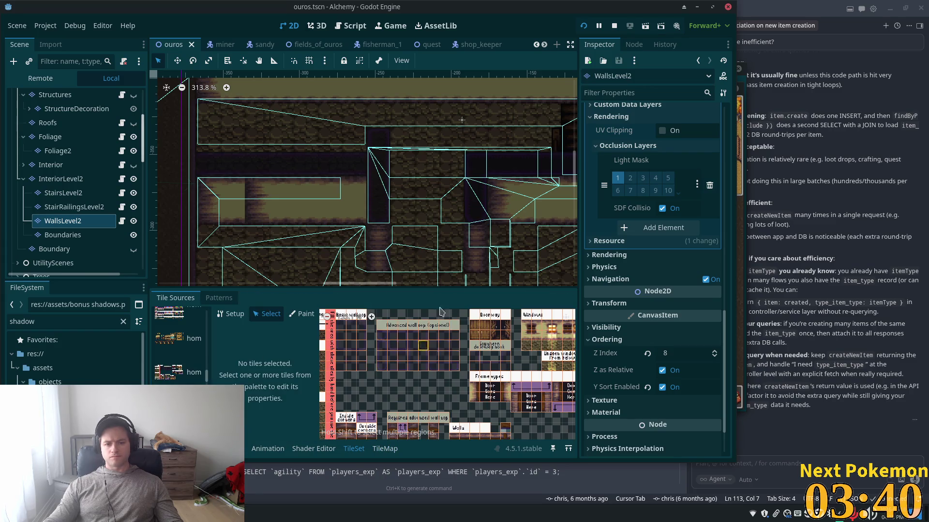
pyautogui.scroll(4, 410, 200)
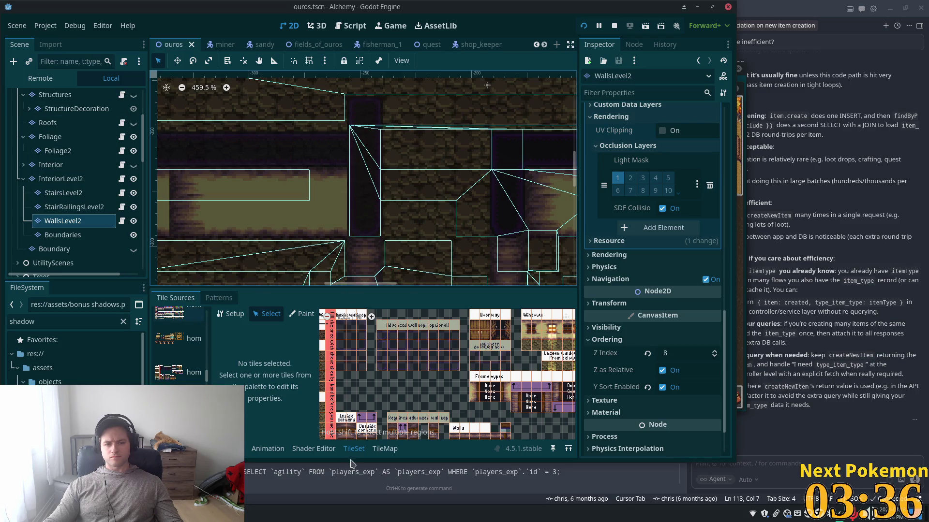
pyautogui.click(383, 450)
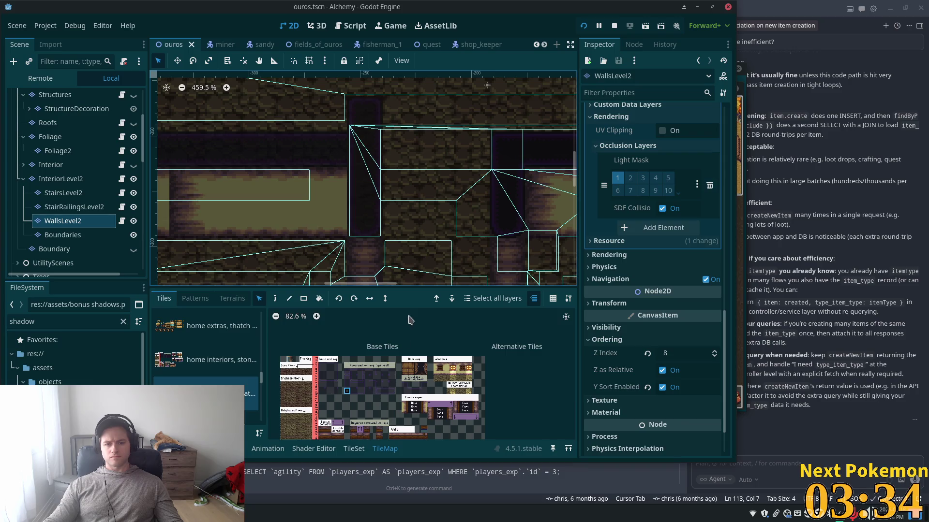
pyautogui.scroll(5, 366, 328)
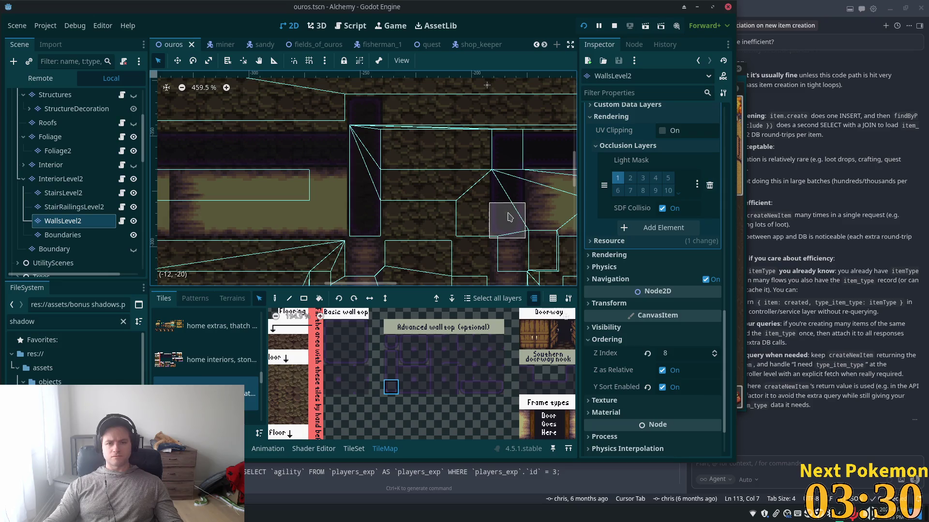
pyautogui.click(363, 197)
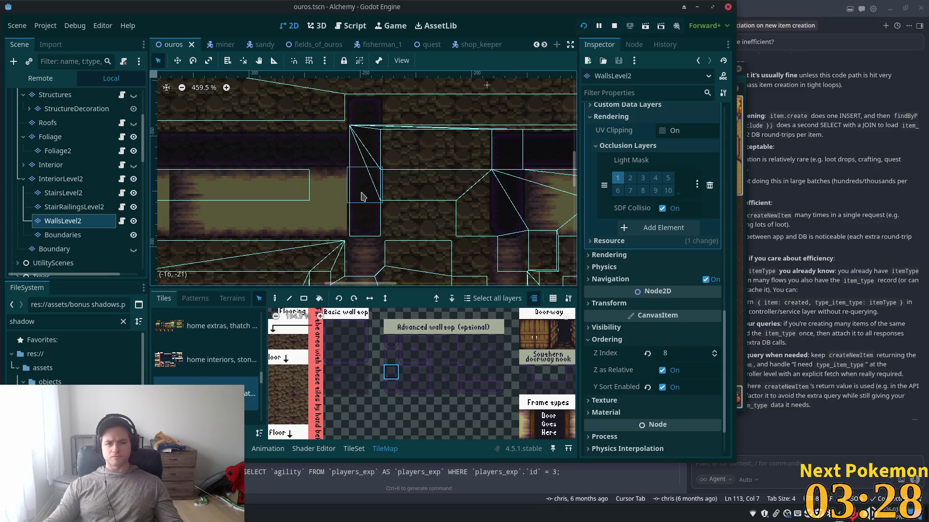
pyautogui.click(509, 197)
pyautogui.click(371, 194)
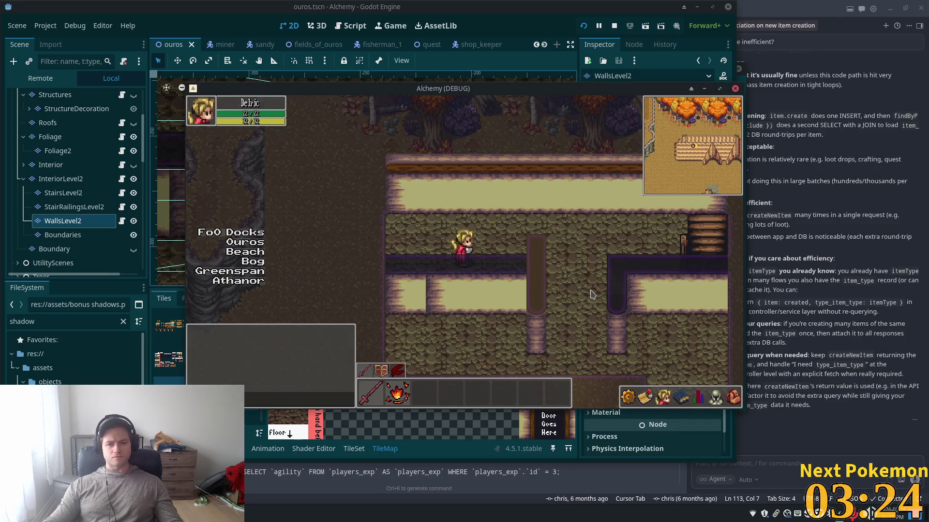
pyautogui.press('Right')
pyautogui.press('Down')
pyautogui.press('Up')
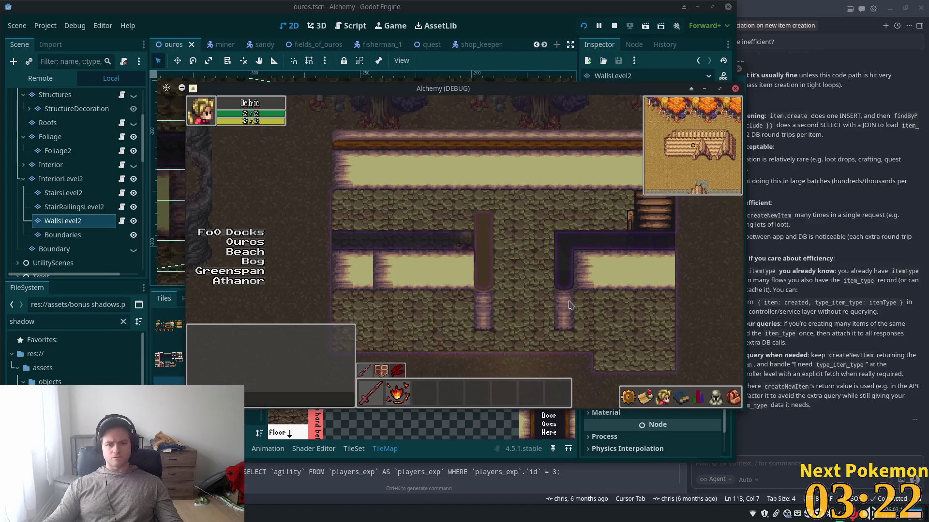
pyautogui.press('Right')
pyautogui.press('Down')
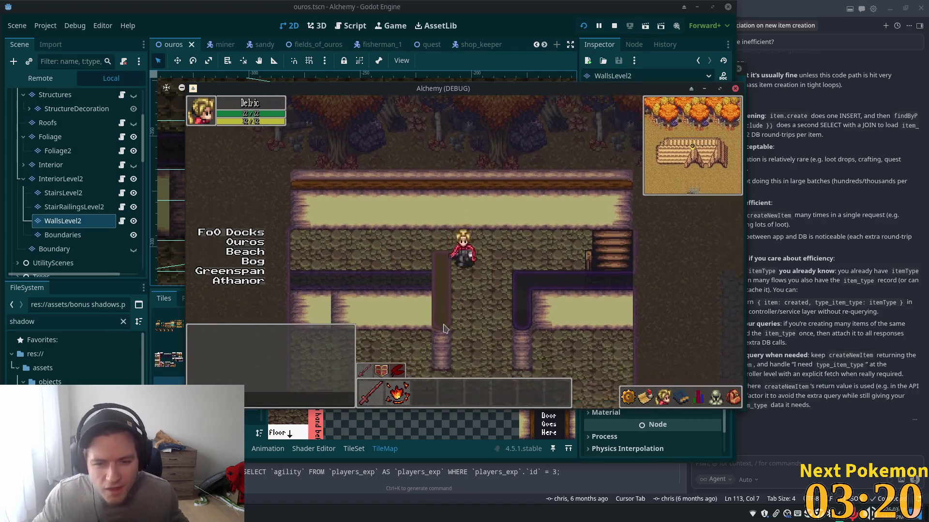
pyautogui.press('Left')
pyautogui.press('Down')
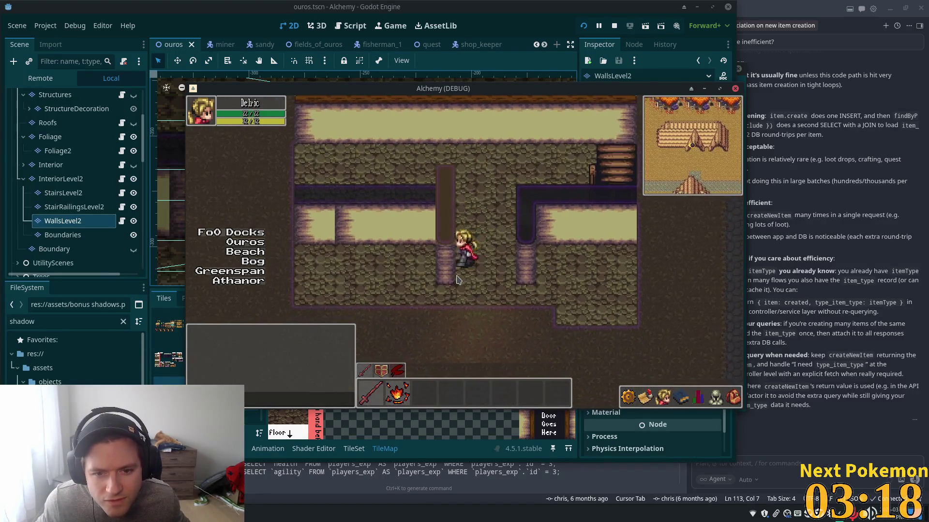
pyautogui.press('Right')
pyautogui.press('Up')
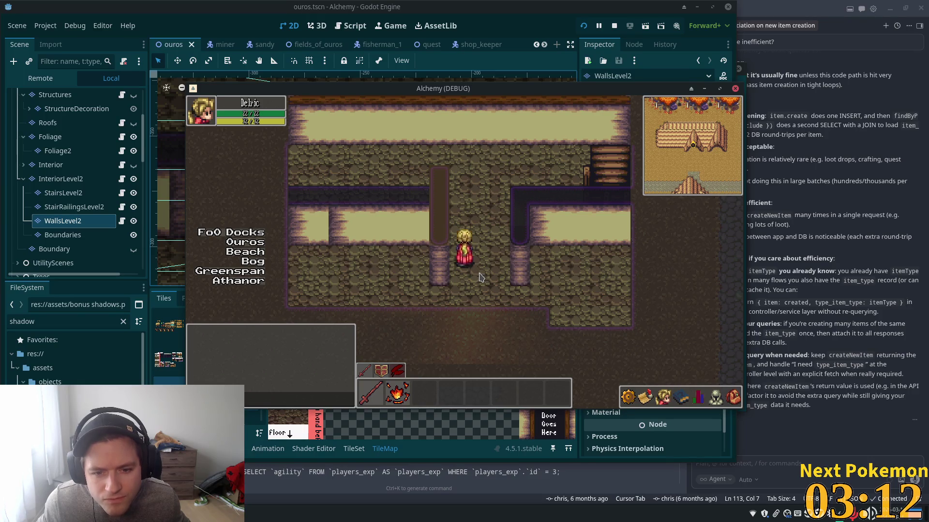
pyautogui.press('Up')
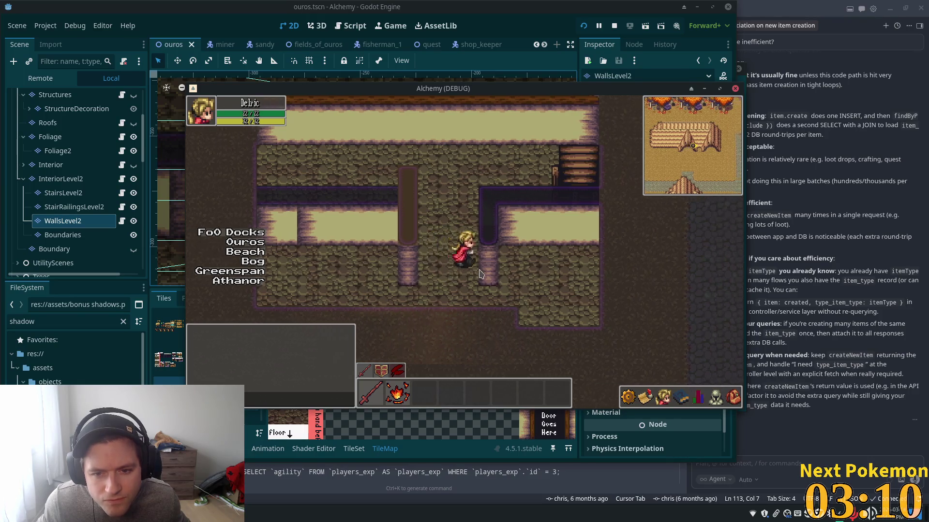
pyautogui.press('Down')
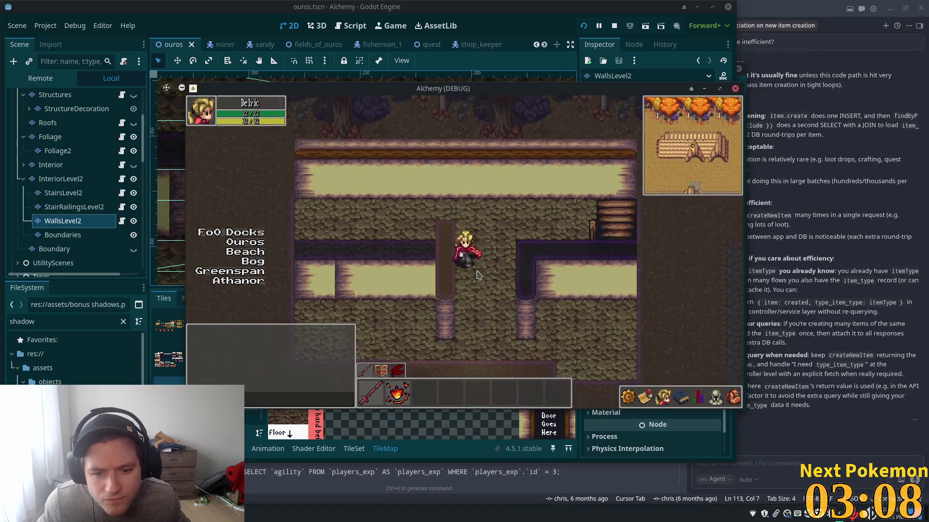
pyautogui.press('Up')
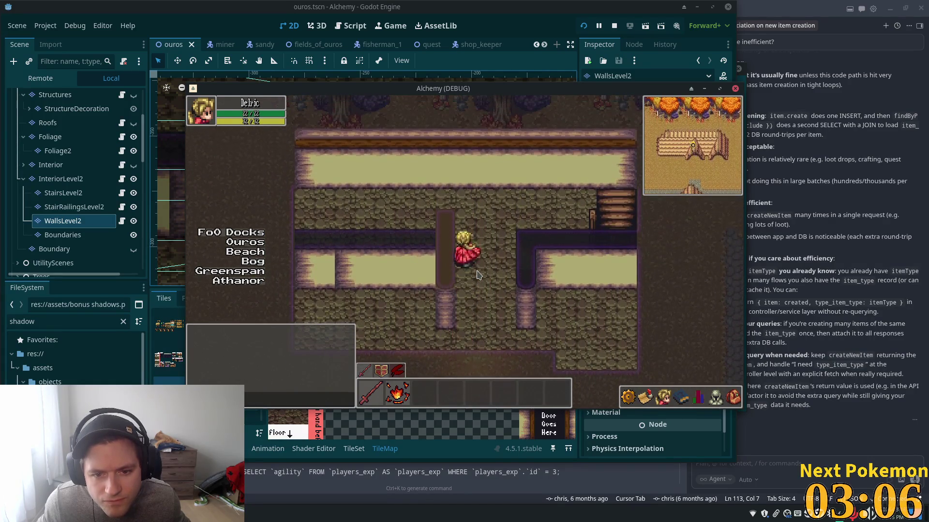
pyautogui.press('Right')
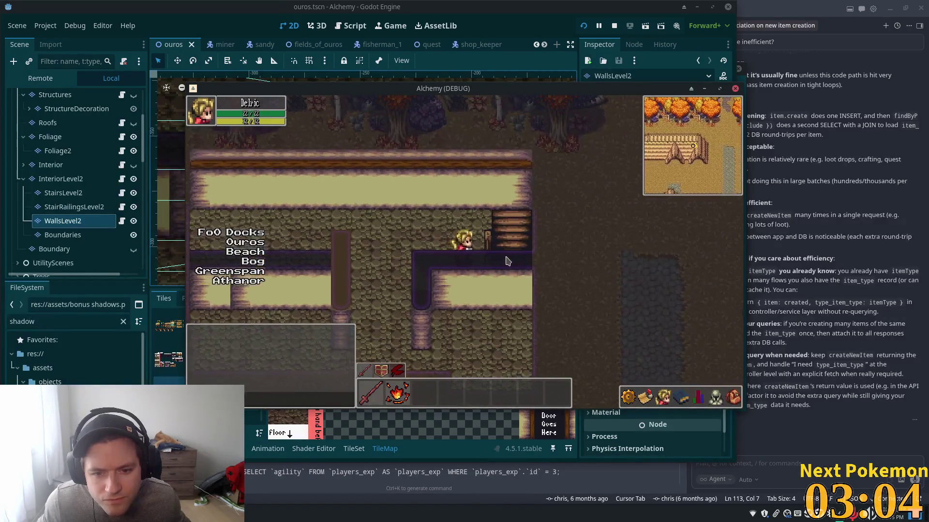
pyautogui.press('Up')
pyautogui.press('Up')
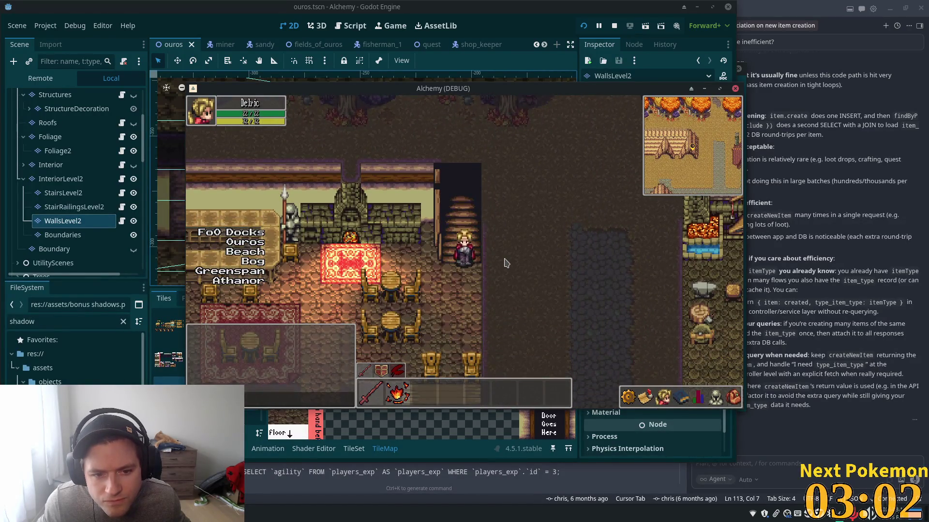
pyautogui.press('Up')
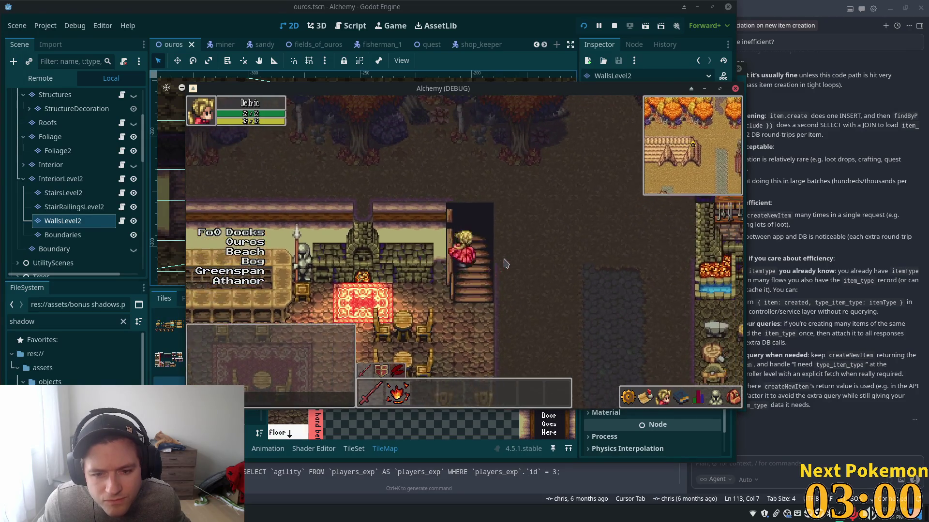
pyautogui.press('Down')
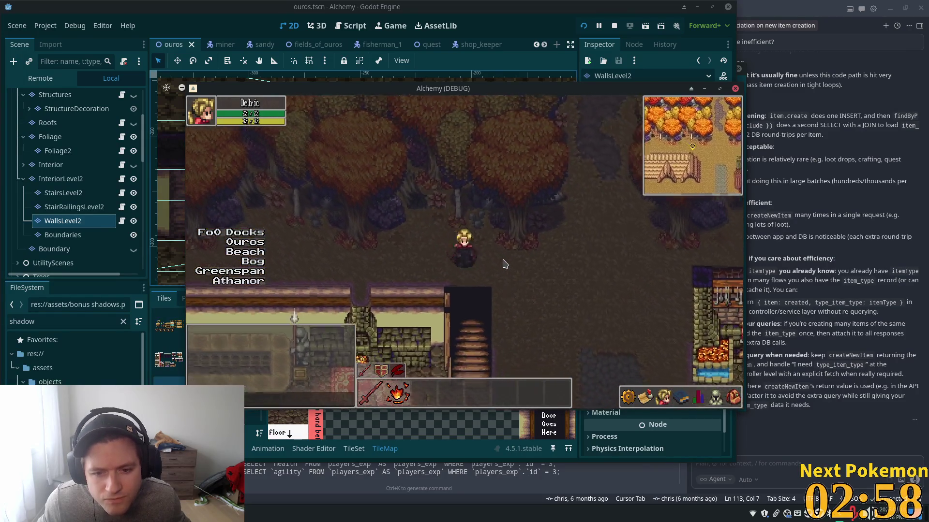
pyautogui.press('Up')
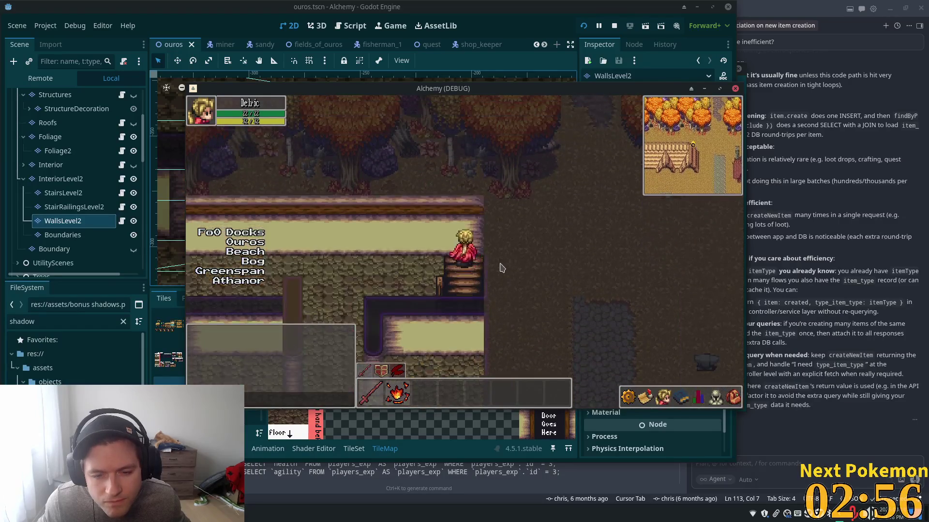
pyautogui.press('Left')
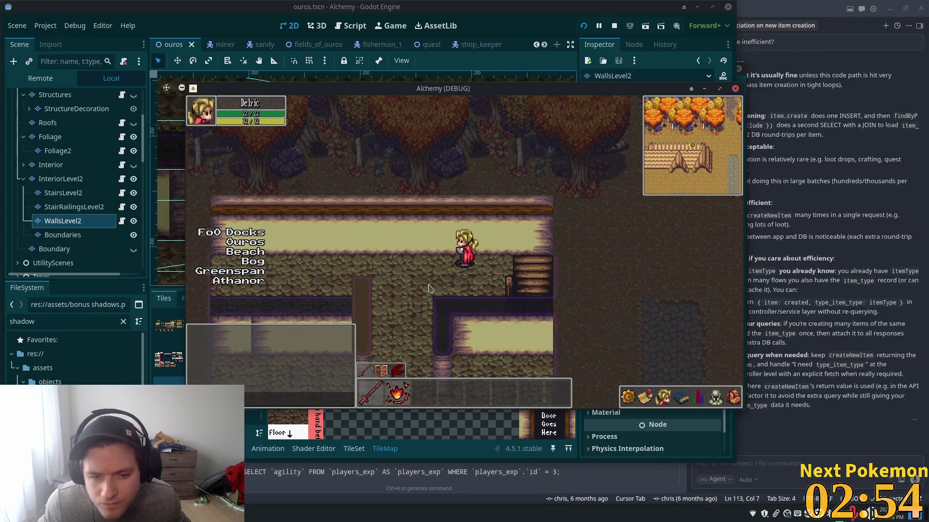
pyautogui.press('Left')
pyautogui.press('Down')
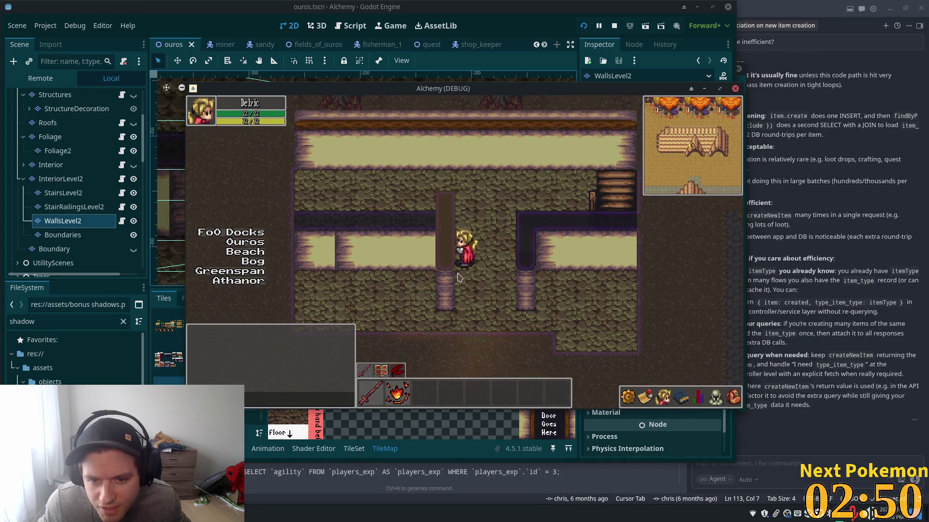
pyautogui.press('Up')
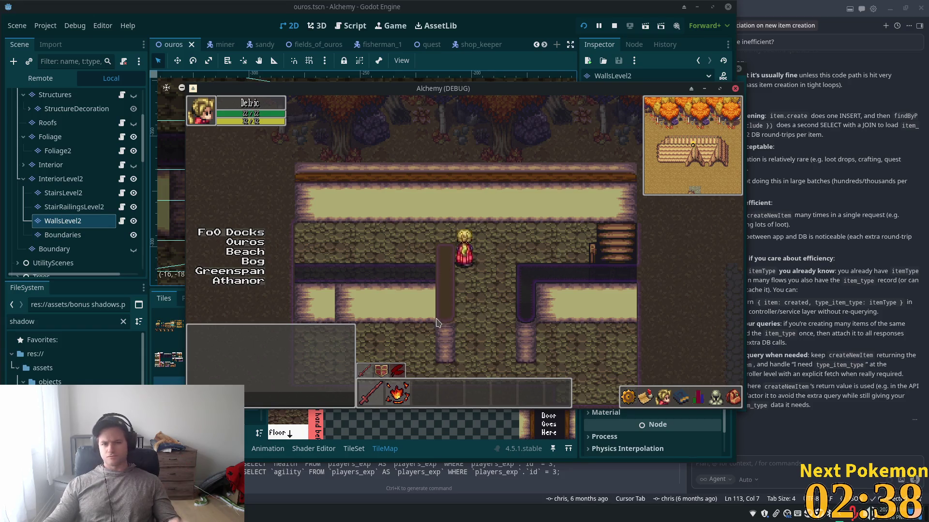
pyautogui.click(440, 334)
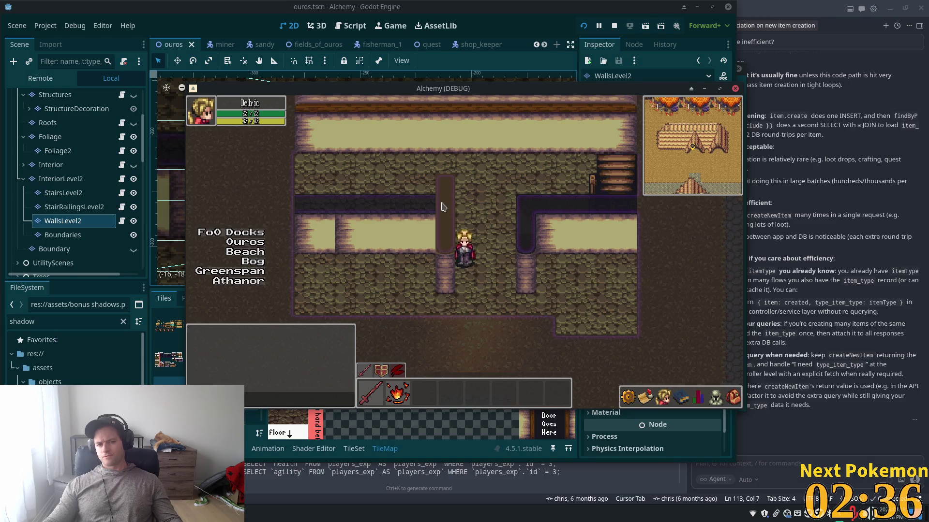
pyautogui.click(443, 211)
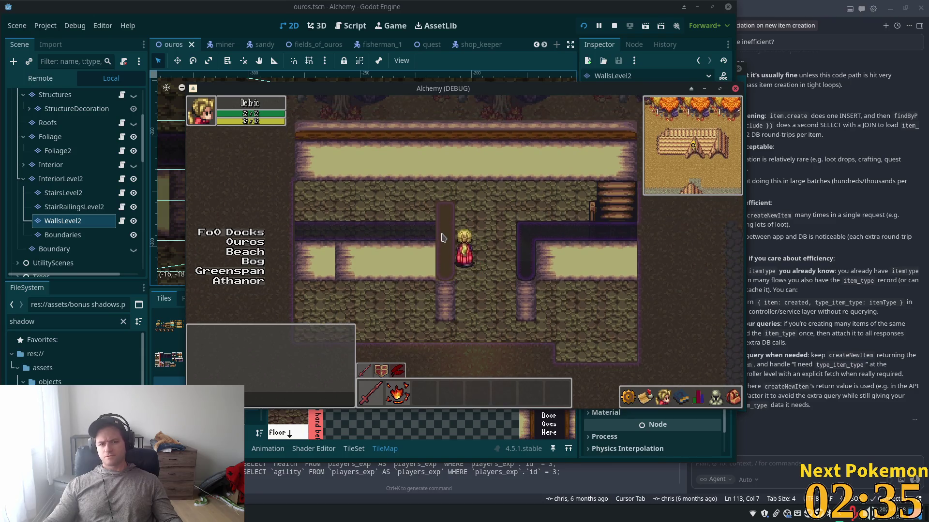
pyautogui.click(69, 223)
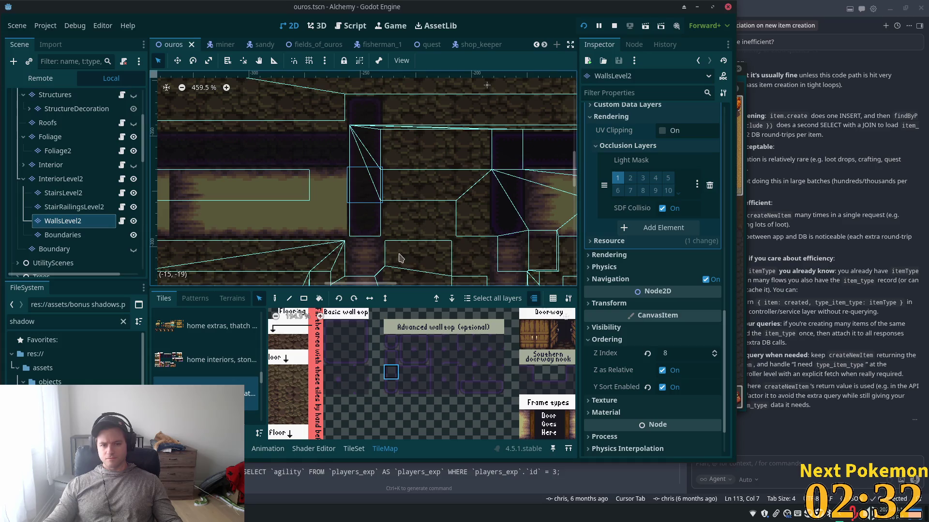
# Raise the WallsLevel2 Z index to 9 and save the scene
pyautogui.scroll(2, 410, 163)
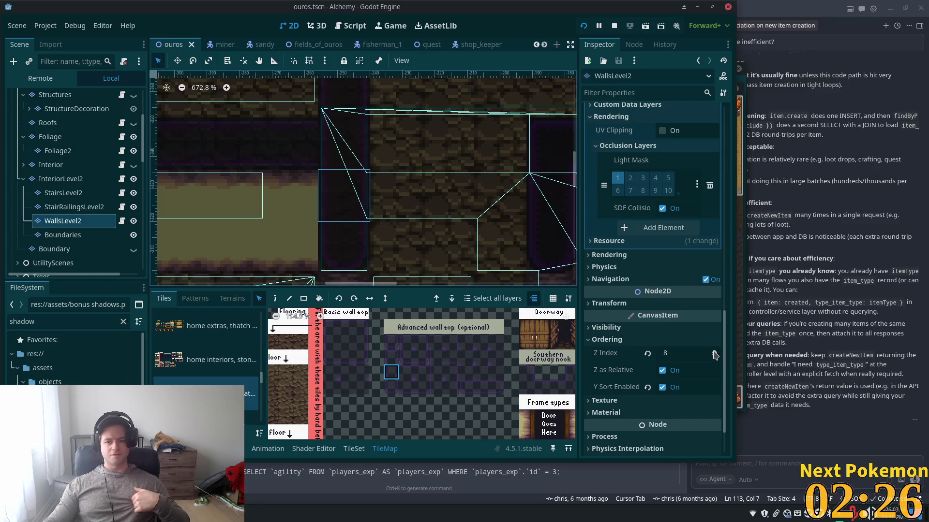
pyautogui.click(713, 351)
pyautogui.hotkey('ctrl', 's')
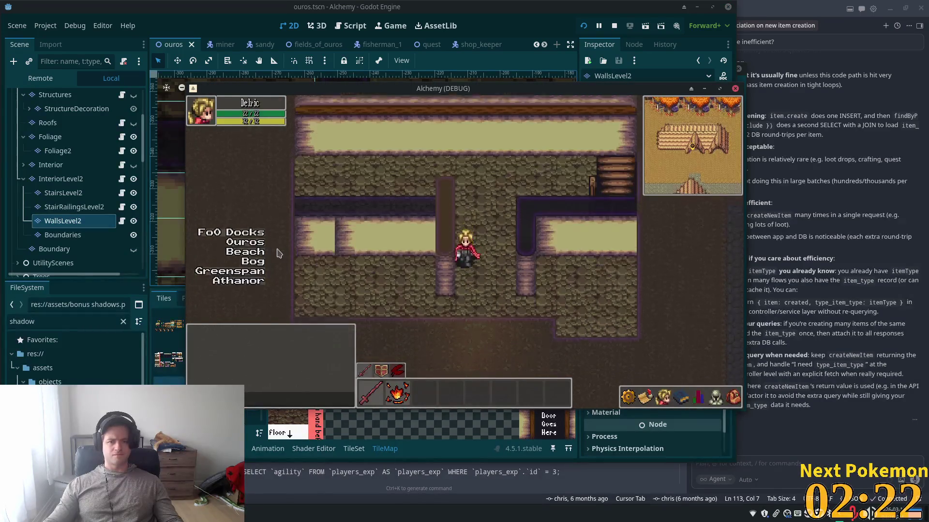
# Set the WallsLevel2 Z index back to 8, save, and pick a different atlas wall tile
pyautogui.hotkey('alt', 'Tab')
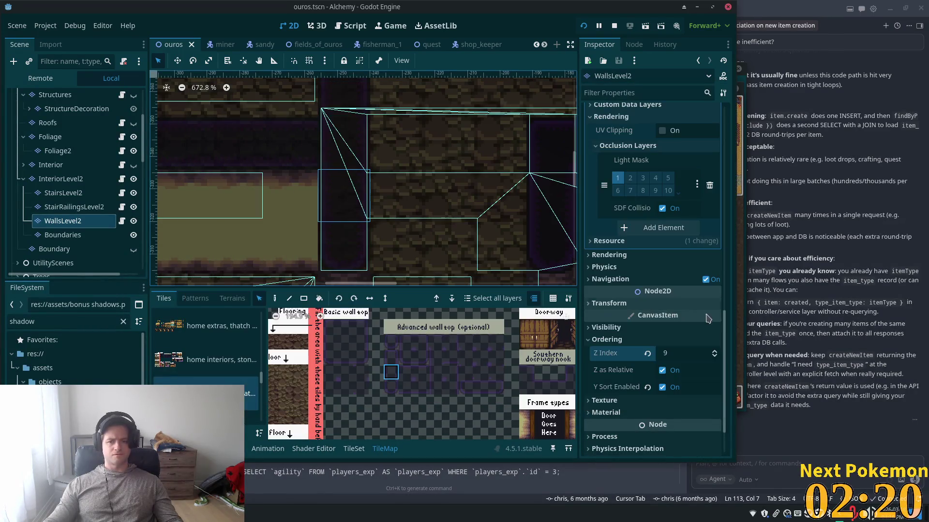
pyautogui.click(715, 357)
pyautogui.hotkey('ctrl', 's')
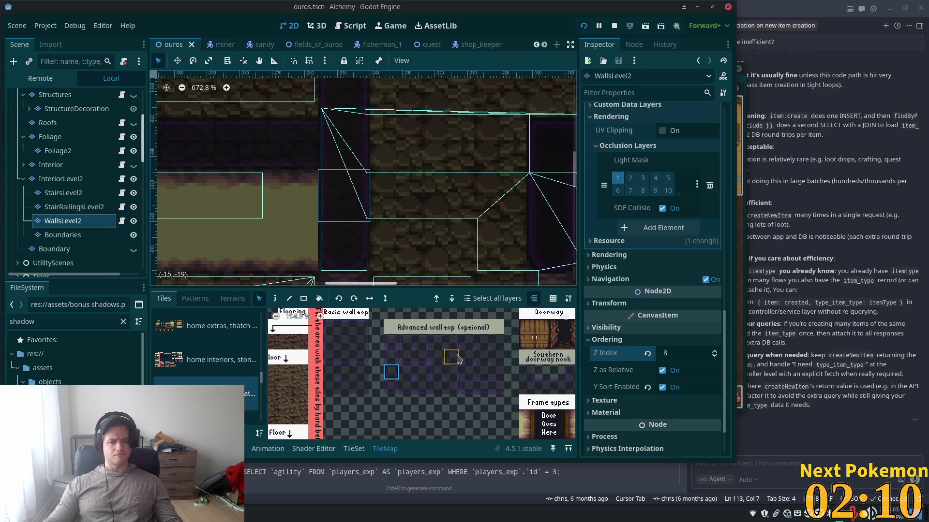
pyautogui.scroll(5, 443, 366)
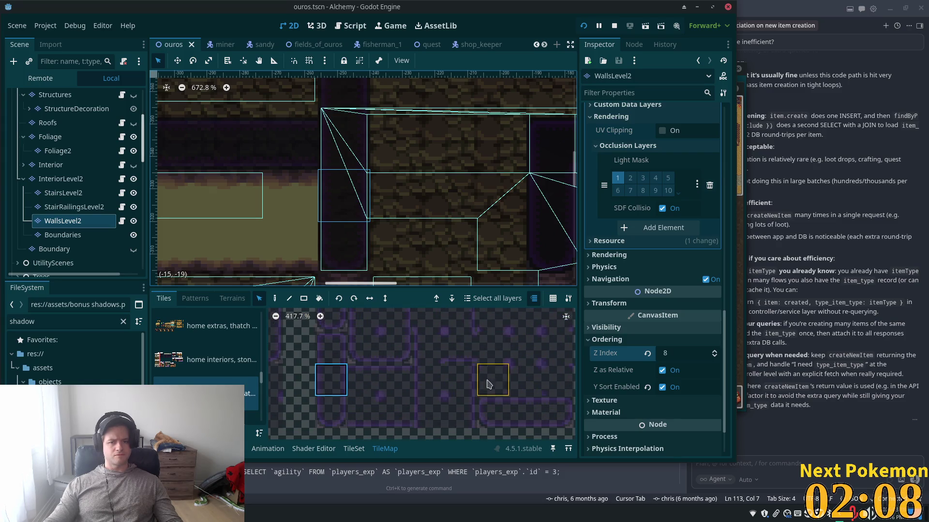
pyautogui.click(468, 393)
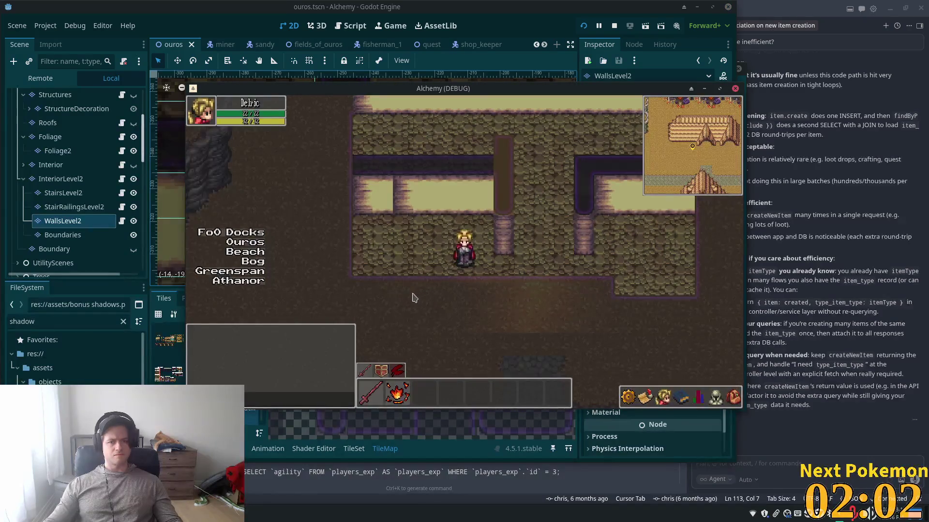
pyautogui.press('Right')
pyautogui.press('Up')
pyautogui.press('Up')
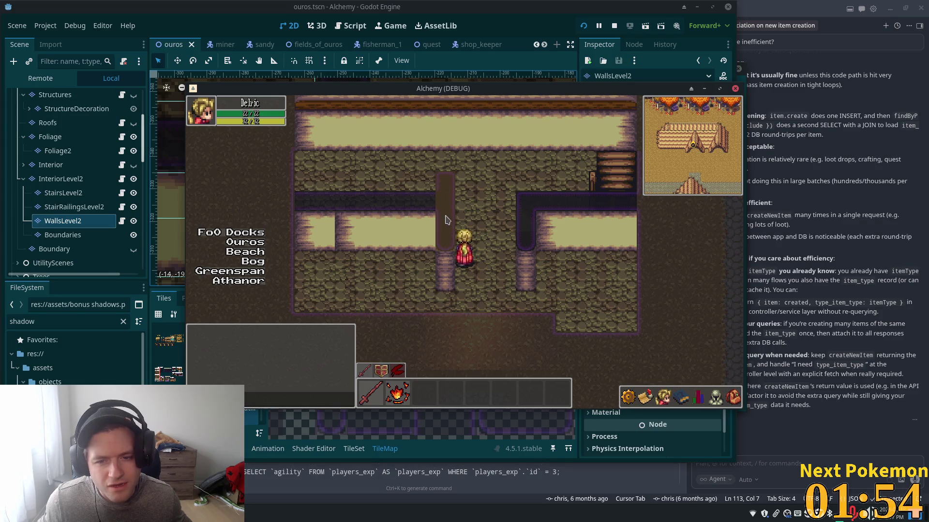
pyautogui.press('Up')
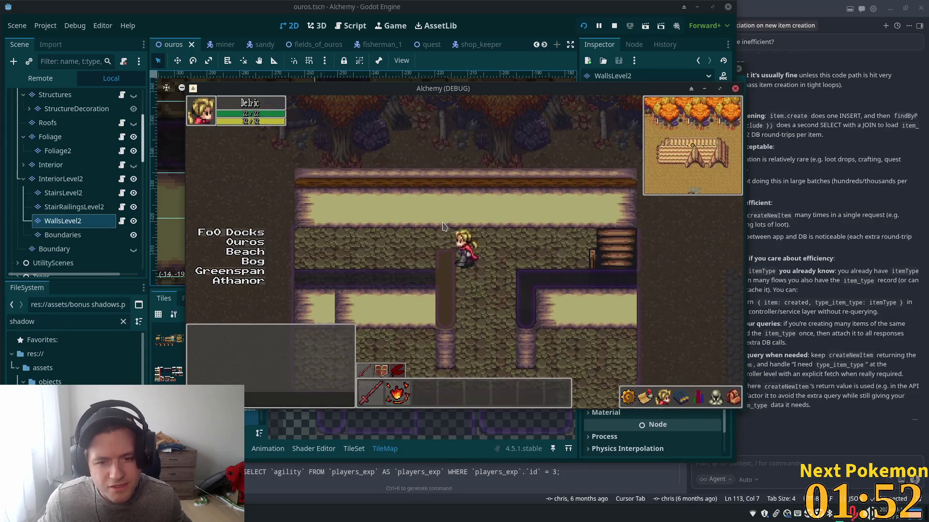
pyautogui.press('Left')
pyautogui.press('Down')
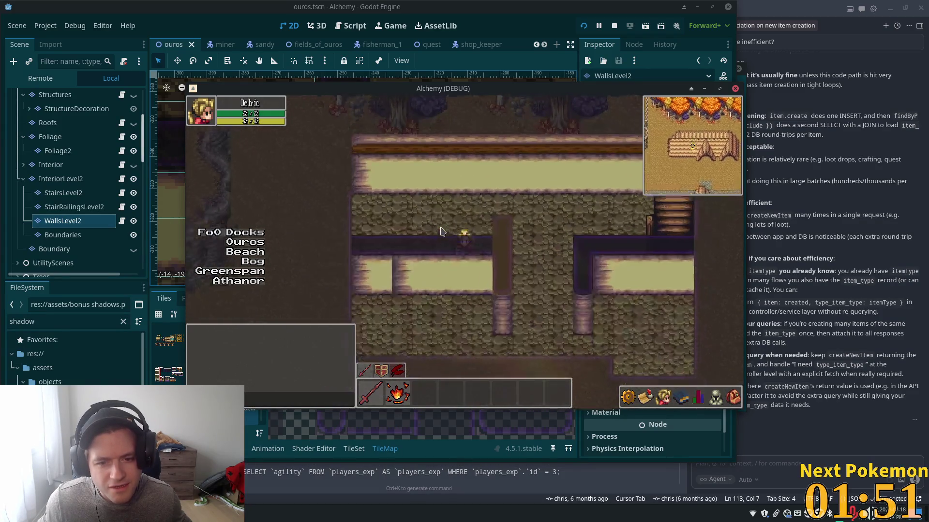
pyautogui.press('Right')
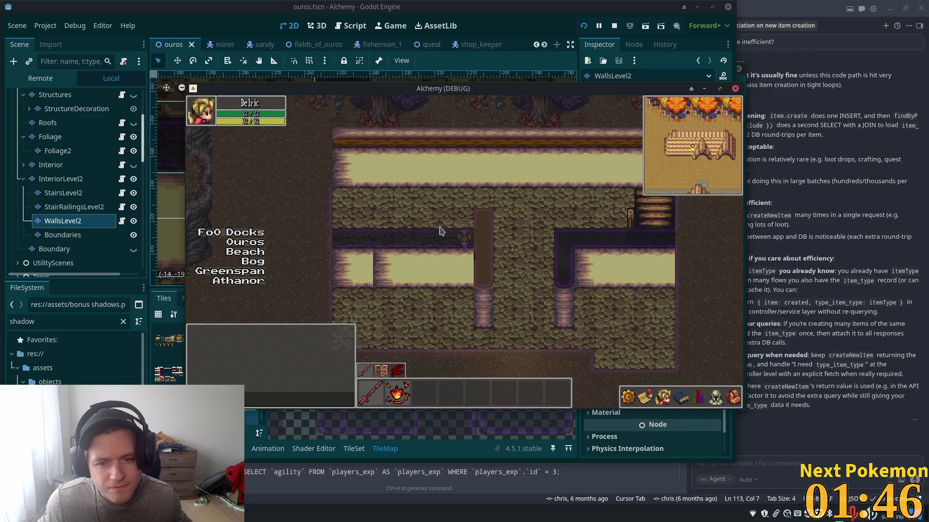
pyautogui.press('Up')
pyautogui.press('Right')
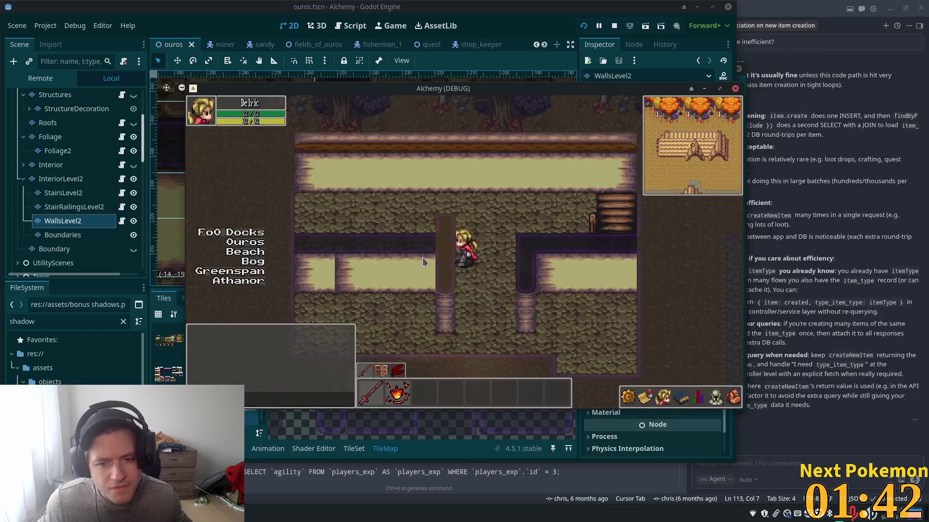
pyautogui.click(63, 221)
pyautogui.scroll(-5, 72, 203)
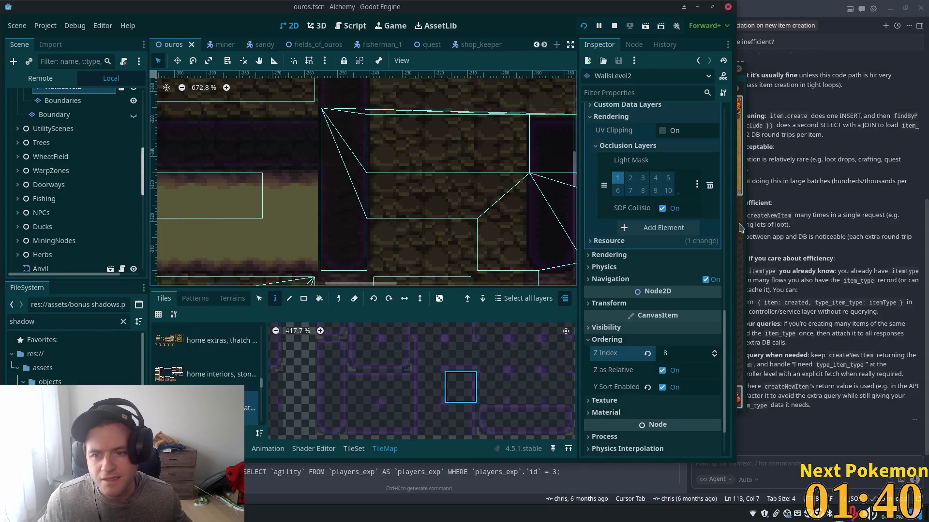
# Move the Alchemy (DEBUG) game window to the lower right of the screen
pyautogui.hotkey('alt', 'Tab')
pyautogui.moveTo(542, 95); pyautogui.dragTo(882, 144)
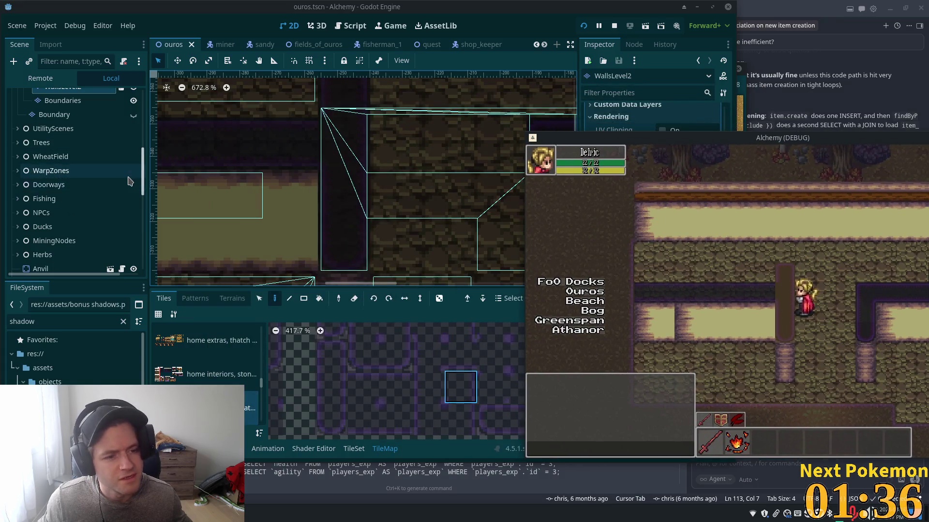
pyautogui.hotkey('alt', 'Tab')
# Hide the fireplace light and then show it again
pyautogui.scroll(-5, 127, 193)
pyautogui.scroll(-4, 127, 193)
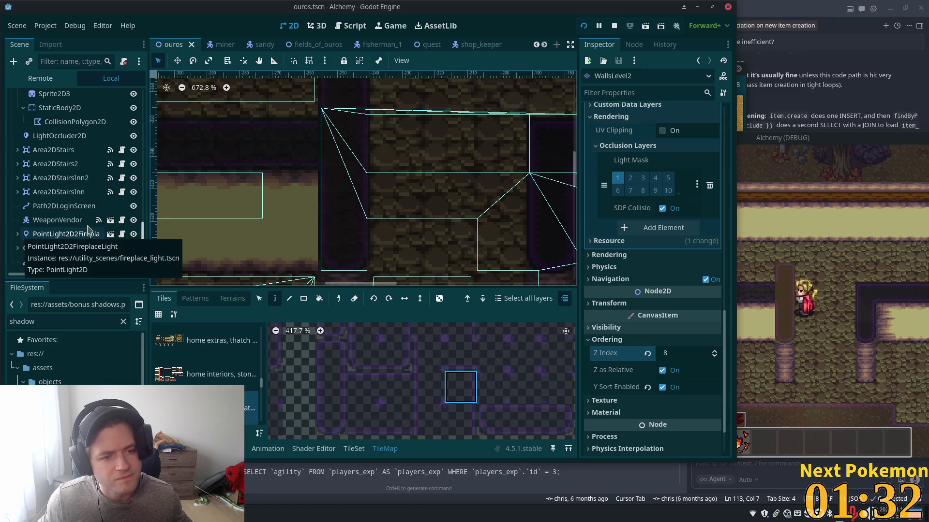
pyautogui.click(133, 234)
pyautogui.click(133, 235)
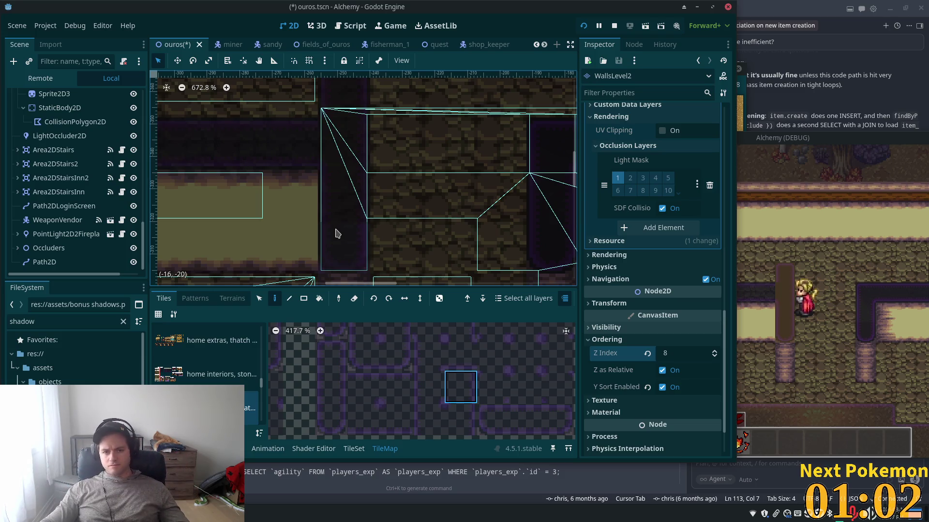
# Pan the atlas and map to the upper wall area and save the scene
pyautogui.scroll(-2, 396, 379)
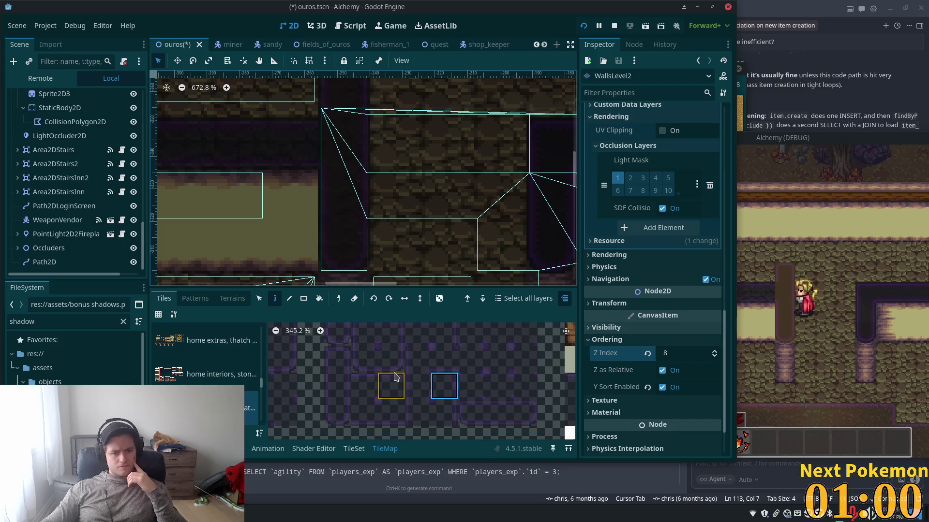
pyautogui.moveTo(405, 434)
pyautogui.mouseDown()
pyautogui.moveTo(410, 442)
pyautogui.moveTo(427, 392)
pyautogui.moveTo(409, 370)
pyautogui.moveTo(435, 375)
pyautogui.mouseUp()
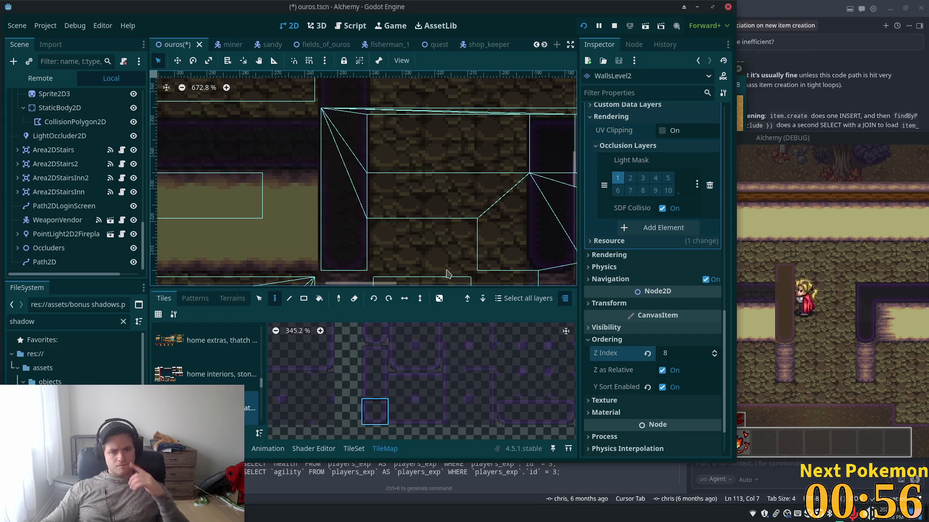
pyautogui.moveTo(414, 182); pyautogui.dragTo(433, 276)
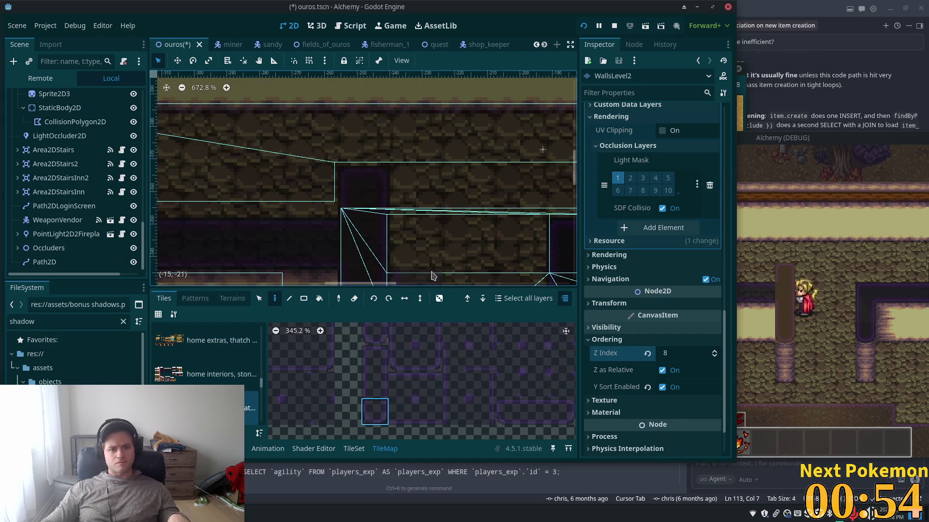
pyautogui.scroll(10, 82, 198)
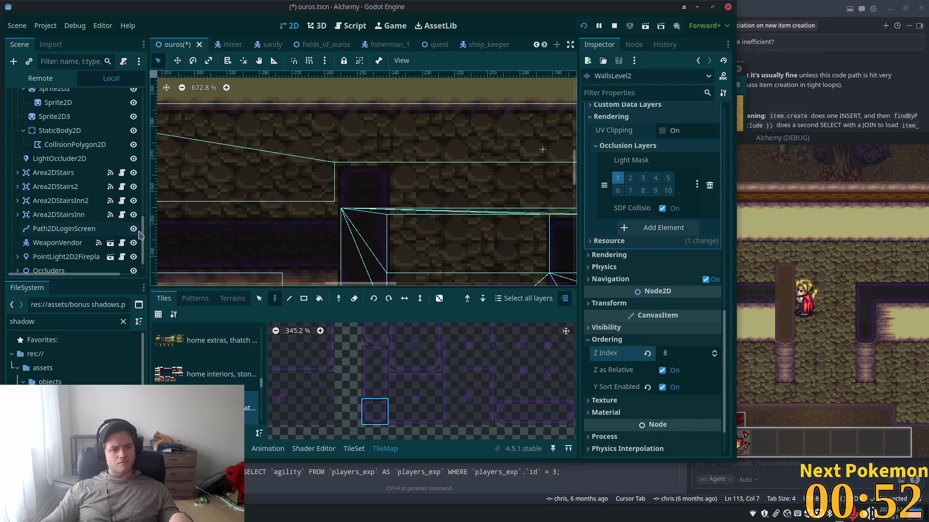
pyautogui.scroll(3, 135, 145)
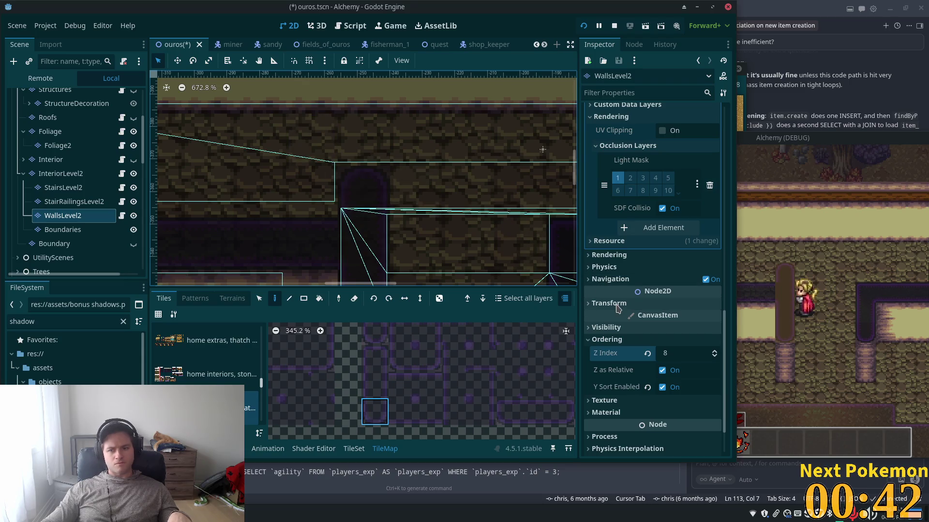
pyautogui.hotkey('ctrl', 's')
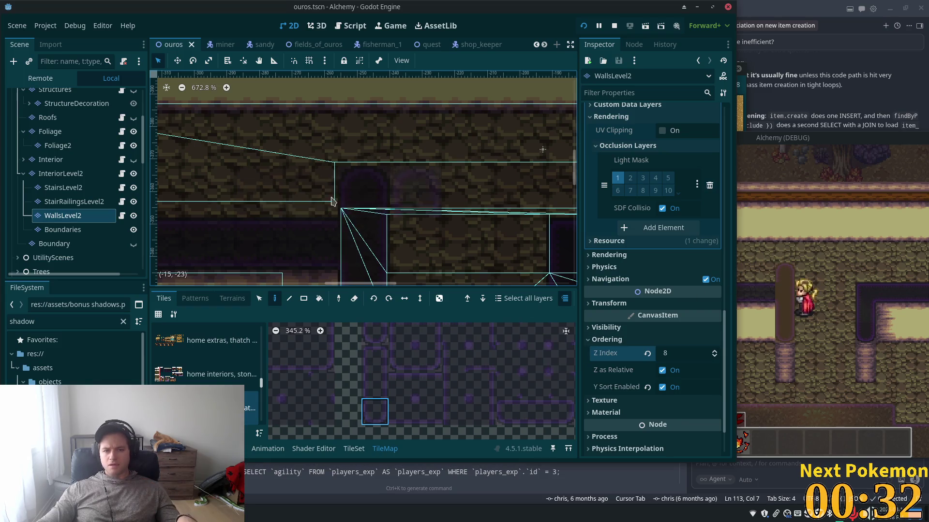
# Try shifting the doorway wall column one tile right, undo it, save, and return to the game
pyautogui.scroll(-2, 306, 226)
pyautogui.scroll(-1, 306, 227)
pyautogui.click(259, 298)
pyautogui.moveTo(341, 215); pyautogui.dragTo(348, 300)
pyautogui.scroll(-4, 360, 263)
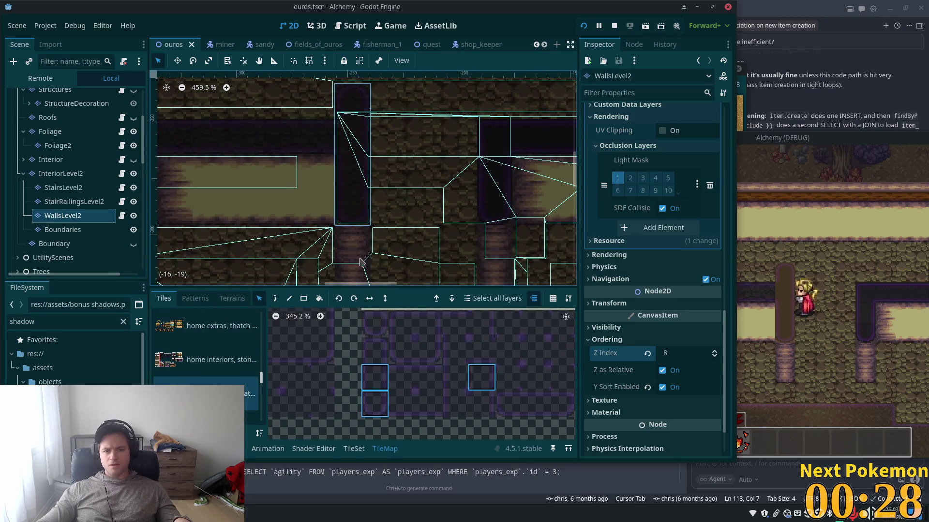
pyautogui.moveTo(361, 190); pyautogui.dragTo(391, 193)
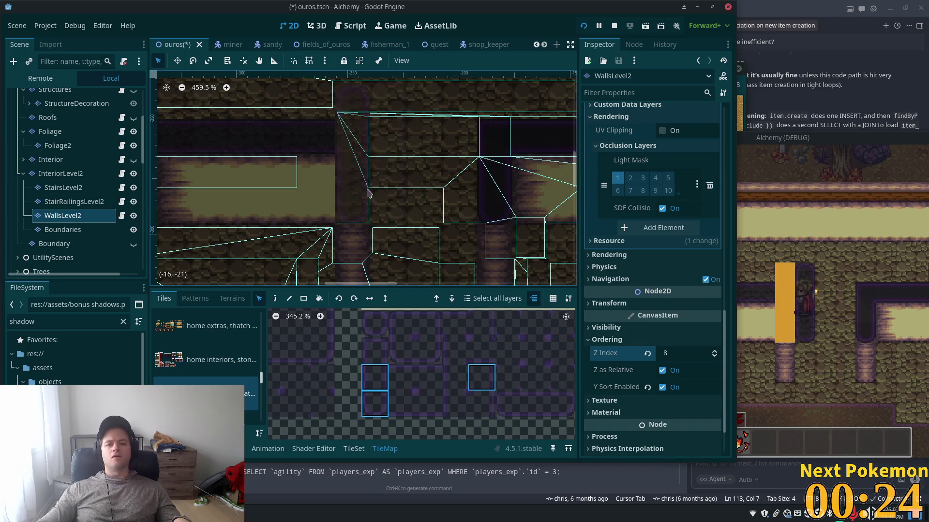
pyautogui.hotkey('ctrl', 'z')
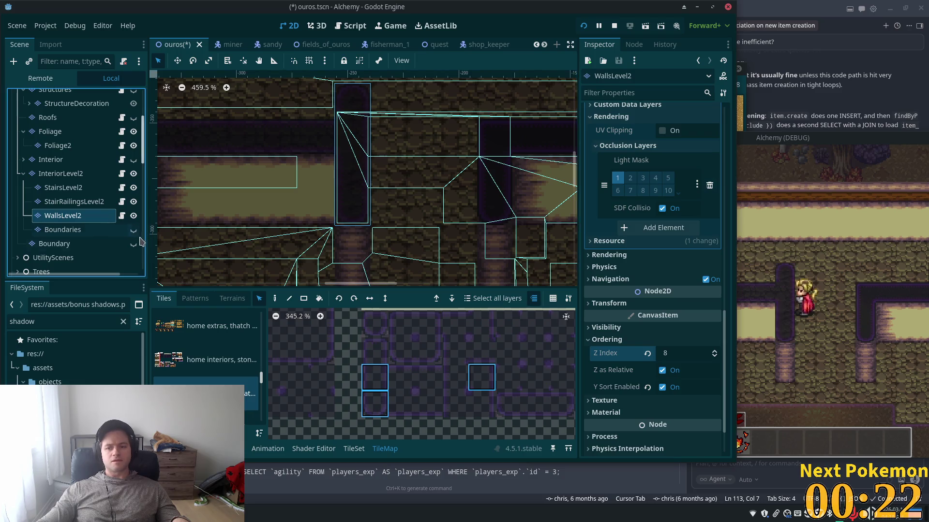
pyautogui.hotkey('ctrl', 's')
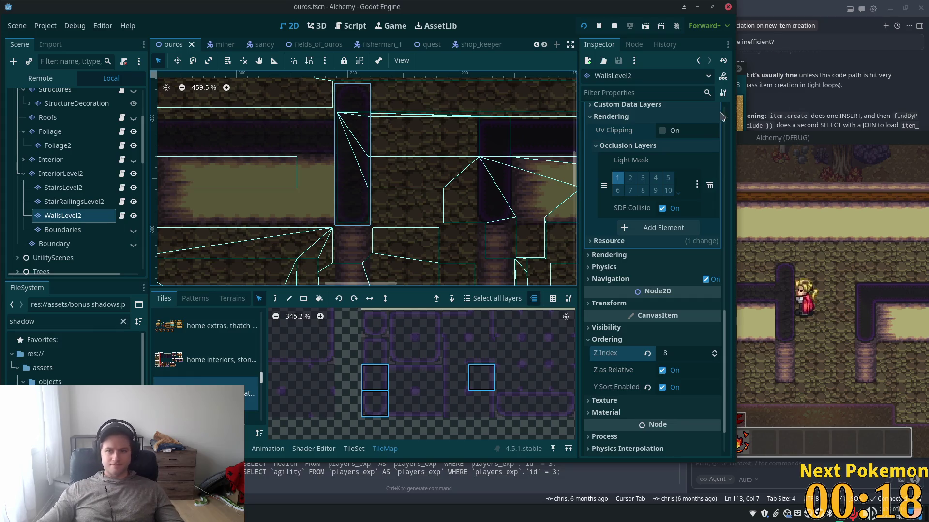
pyautogui.click(848, 254)
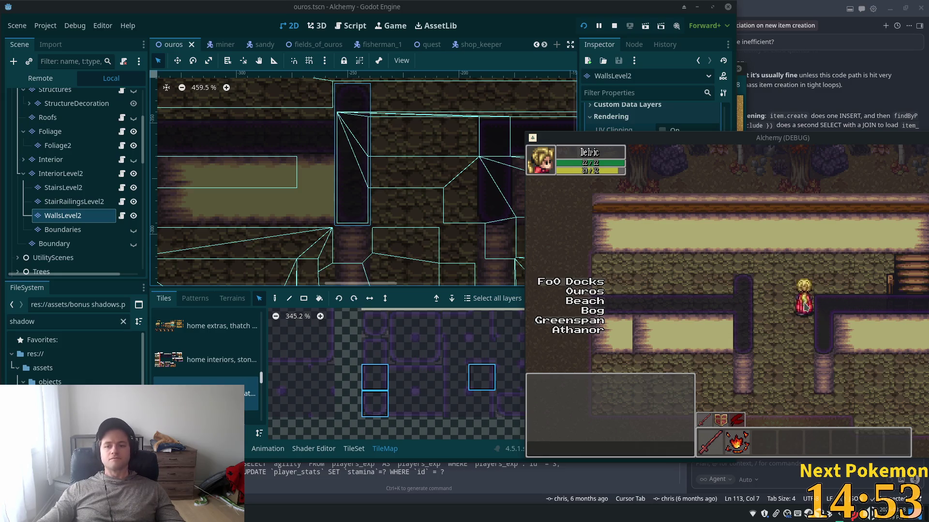
pyautogui.press('Up')
pyautogui.press('Left')
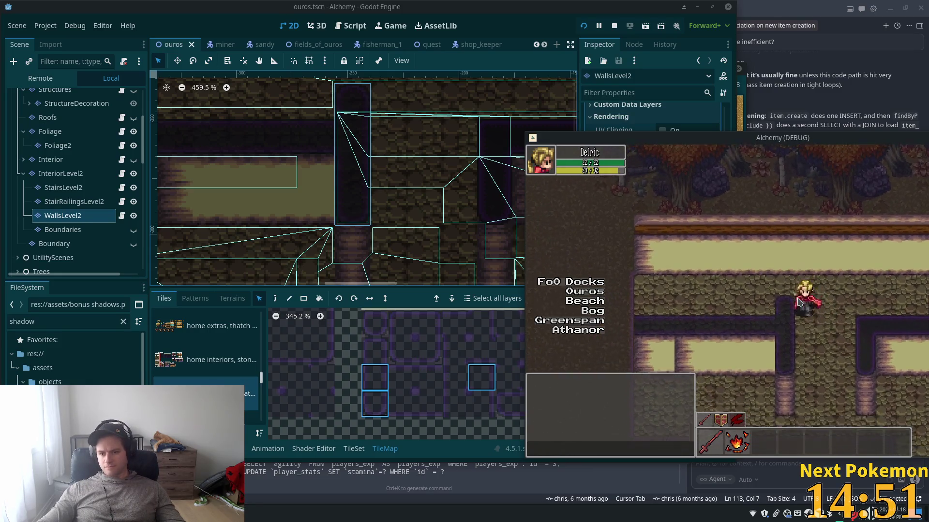
pyautogui.press('Left')
pyautogui.press('Down')
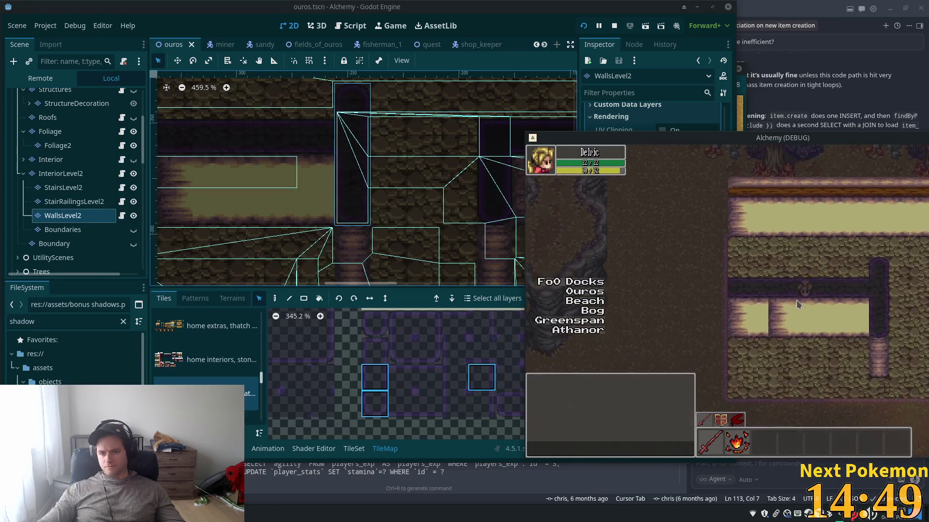
pyautogui.press('Up')
pyautogui.press('Right')
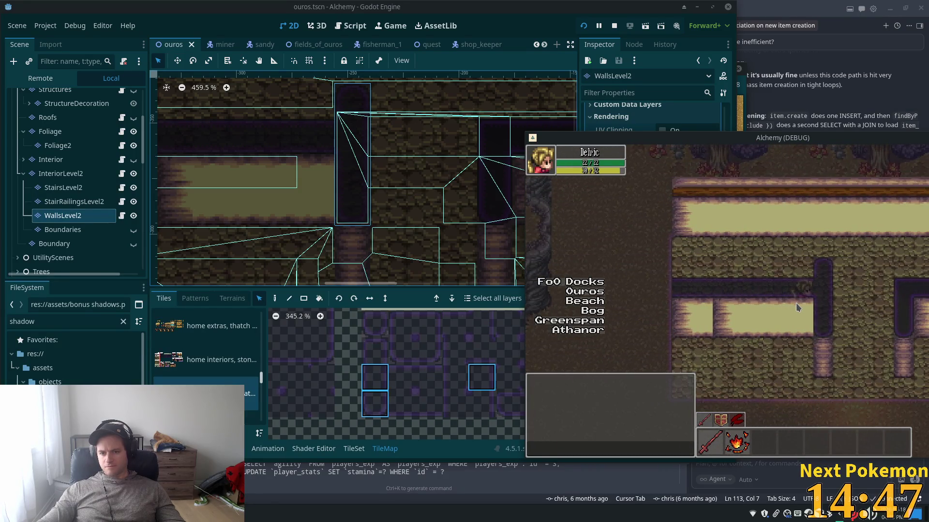
pyautogui.press('Down')
pyautogui.press('Left')
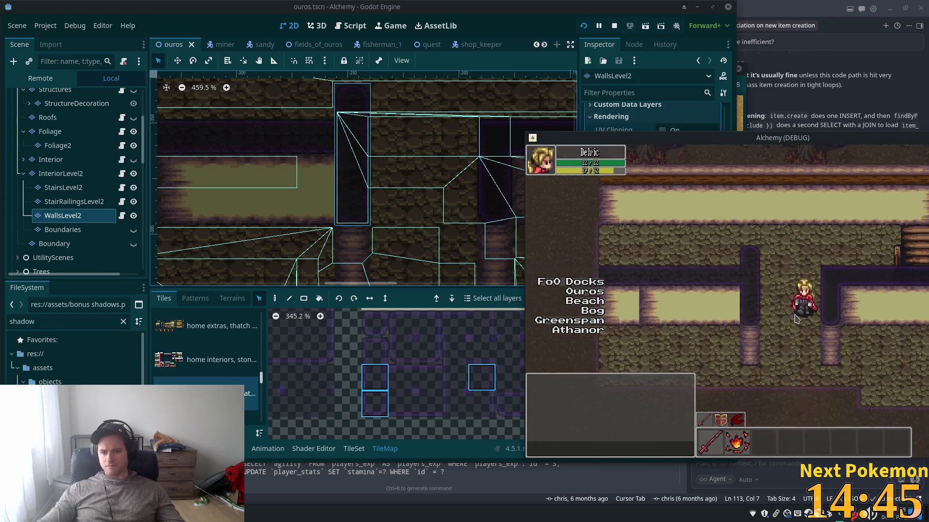
pyautogui.press('Down')
pyautogui.press('Left')
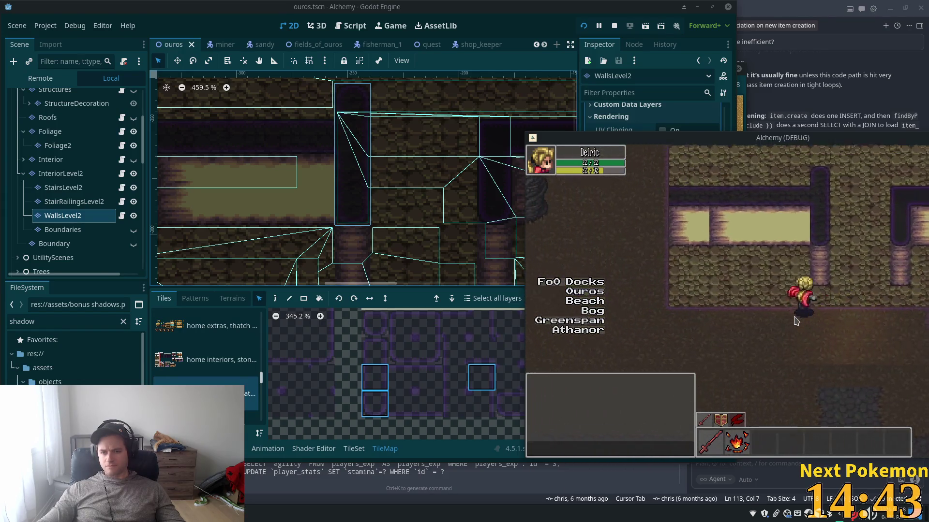
pyautogui.press('Up')
pyautogui.press('Right')
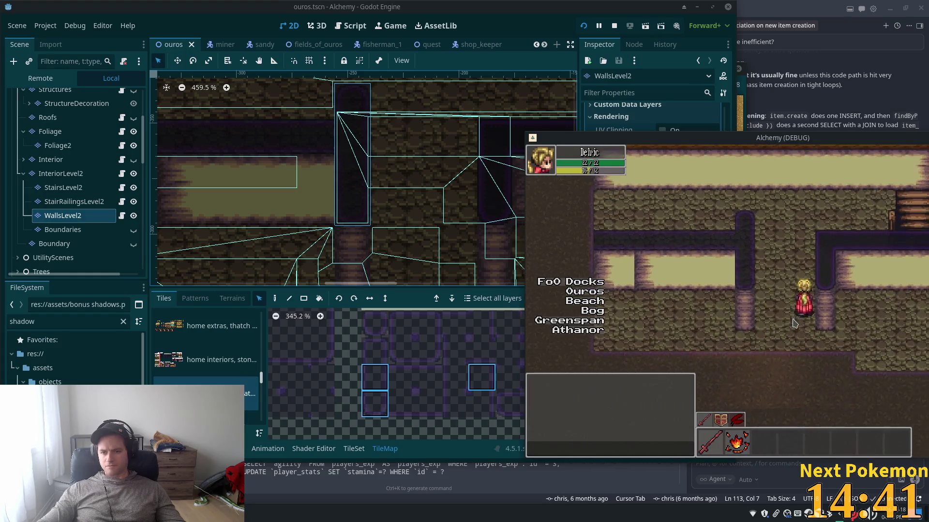
pyautogui.press('Down')
pyautogui.press('Right')
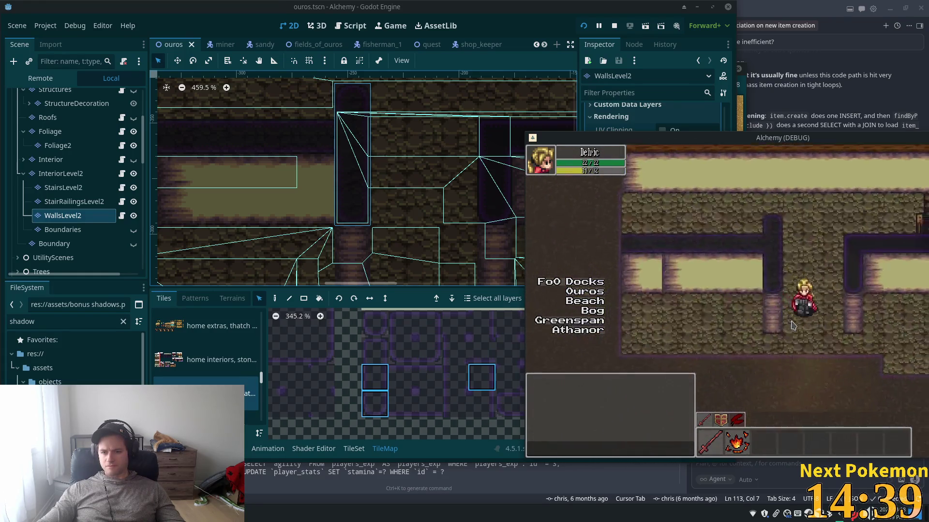
pyautogui.press('Left')
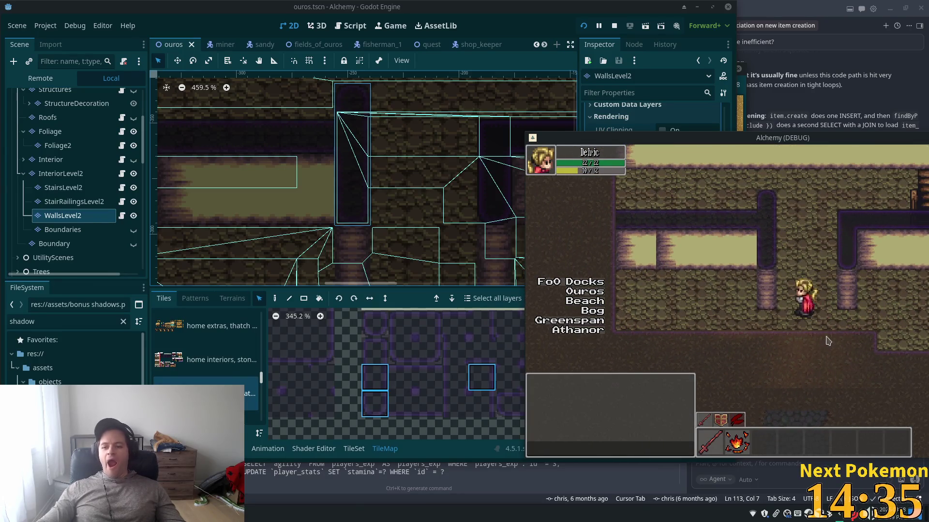
pyautogui.press('Right')
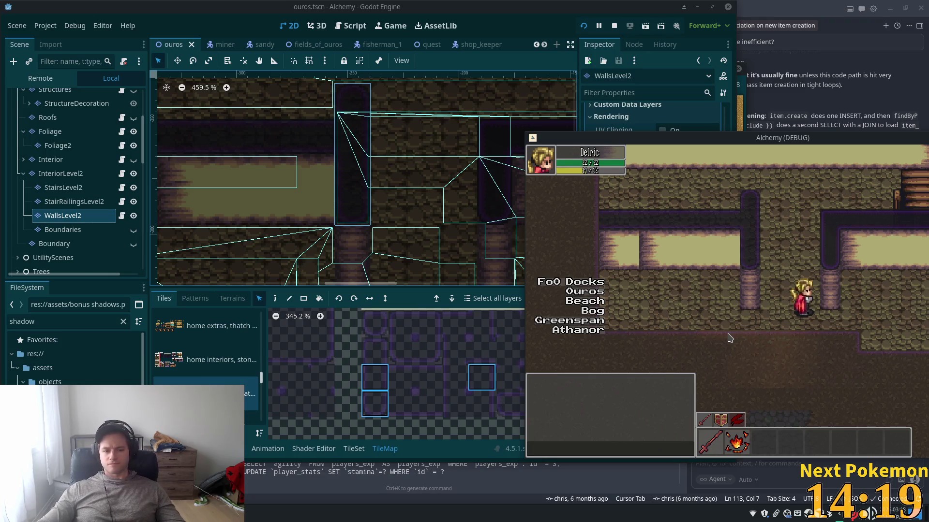
pyautogui.click(377, 401)
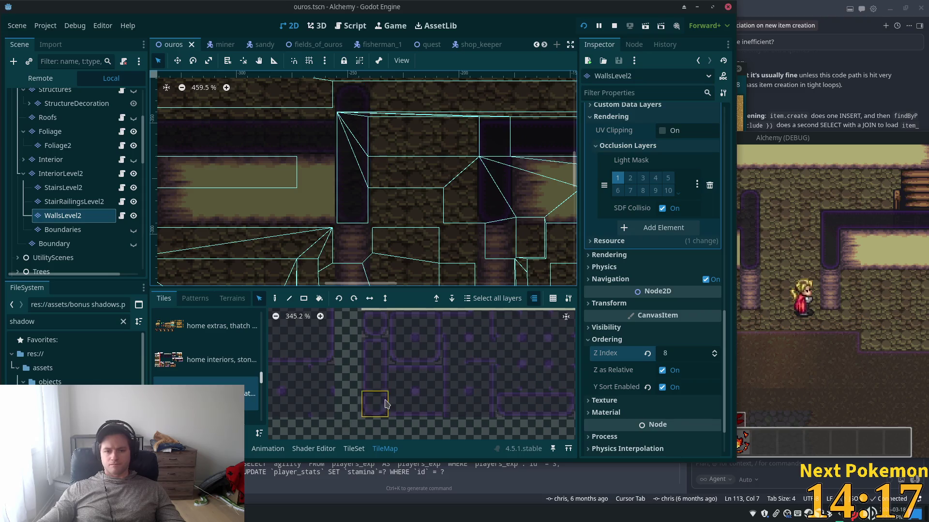
pyautogui.scroll(-4, 392, 407)
pyautogui.scroll(-1, 445, 400)
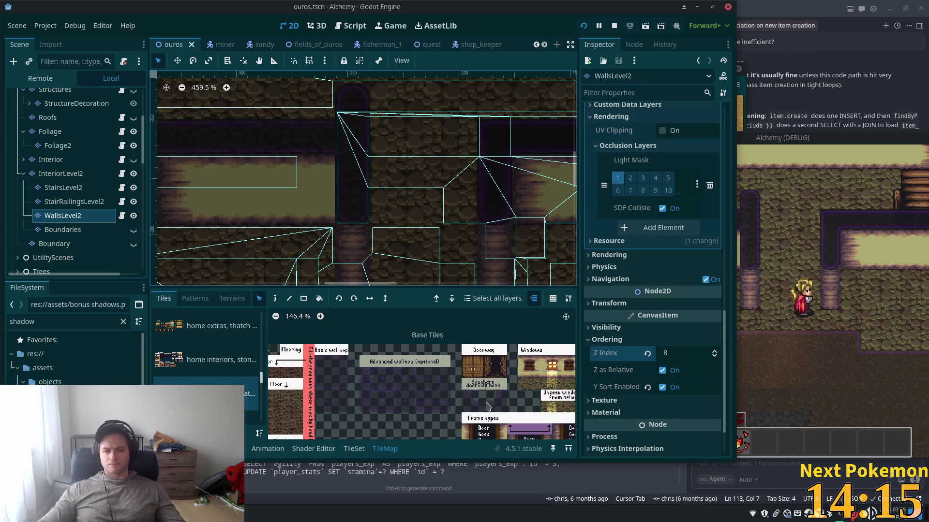
pyautogui.scroll(-2, 487, 399)
pyautogui.scroll(6, 484, 400)
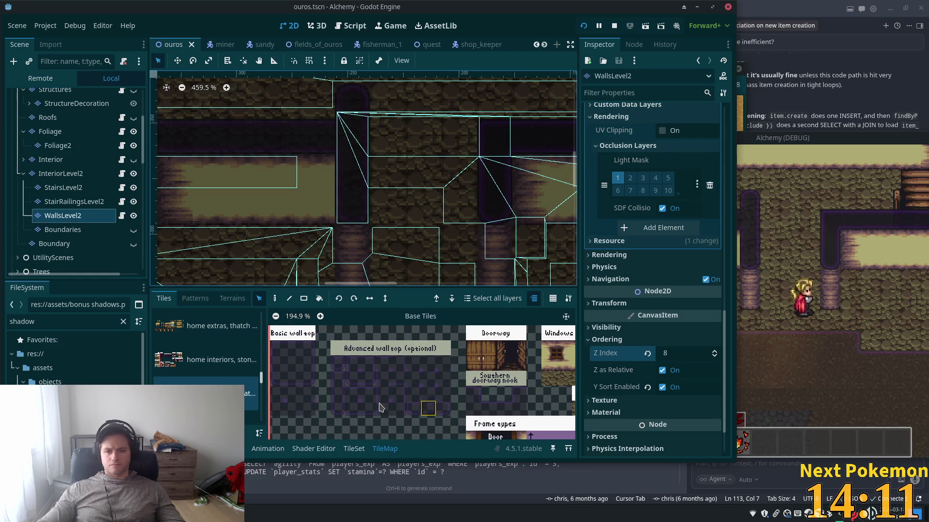
pyautogui.scroll(-3, 383, 408)
pyautogui.scroll(1, 387, 355)
pyautogui.scroll(2, 387, 358)
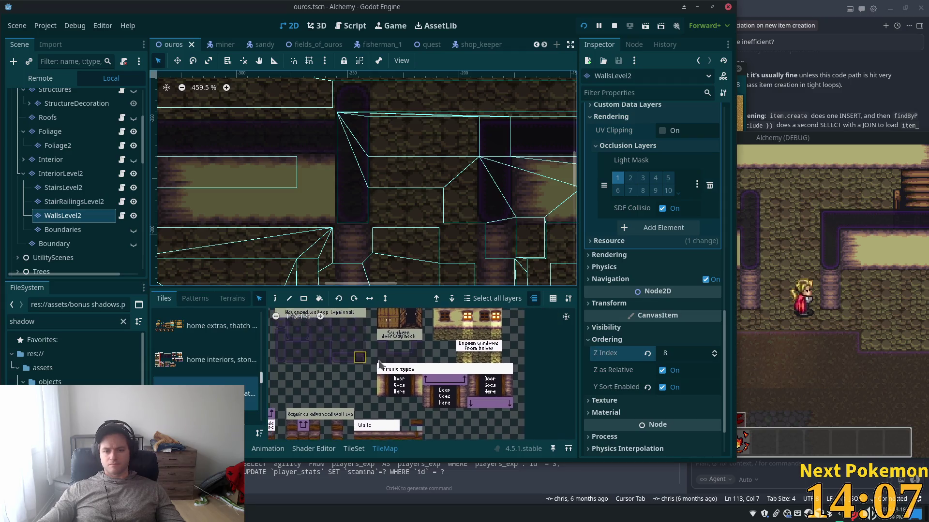
pyautogui.click(891, 269)
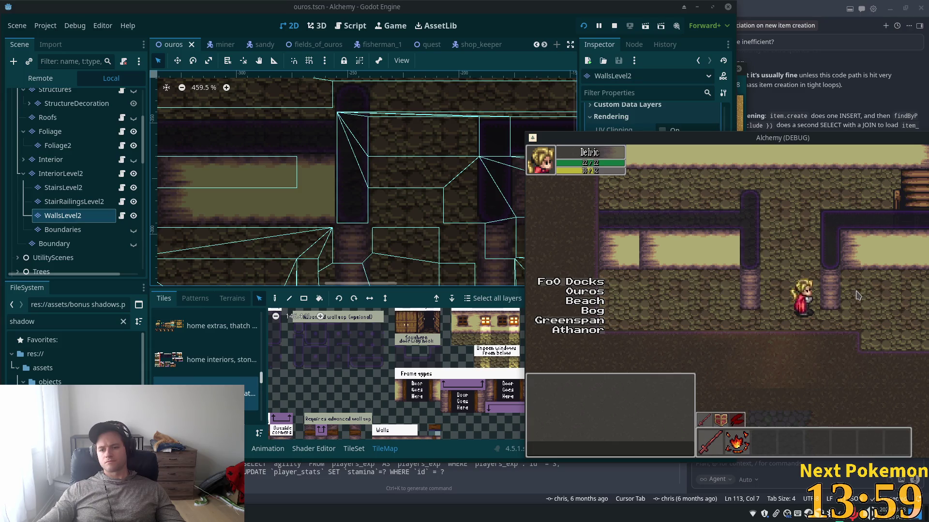
pyautogui.press('Up')
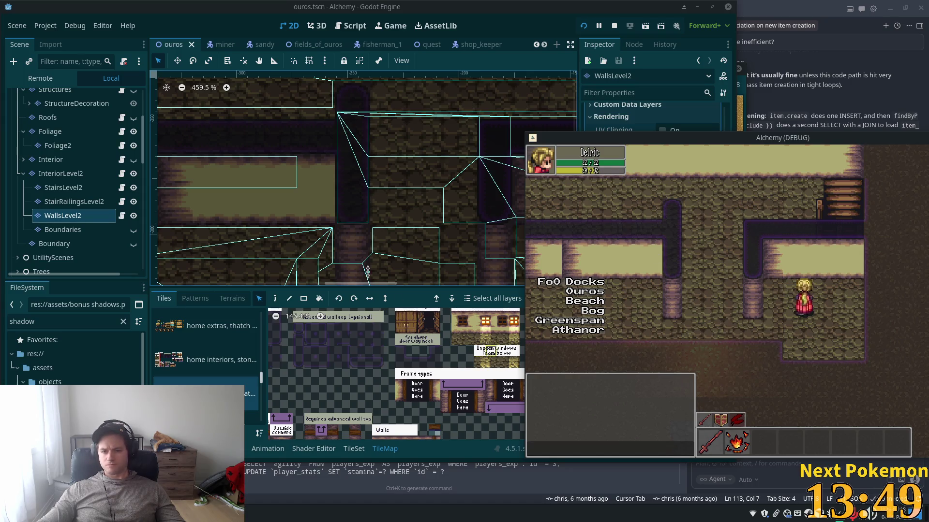
# Switch to the Paint tool and paint a wall tile into the house interior on WallsLevel2
pyautogui.click(438, 196)
pyautogui.scroll(-1, 435, 220)
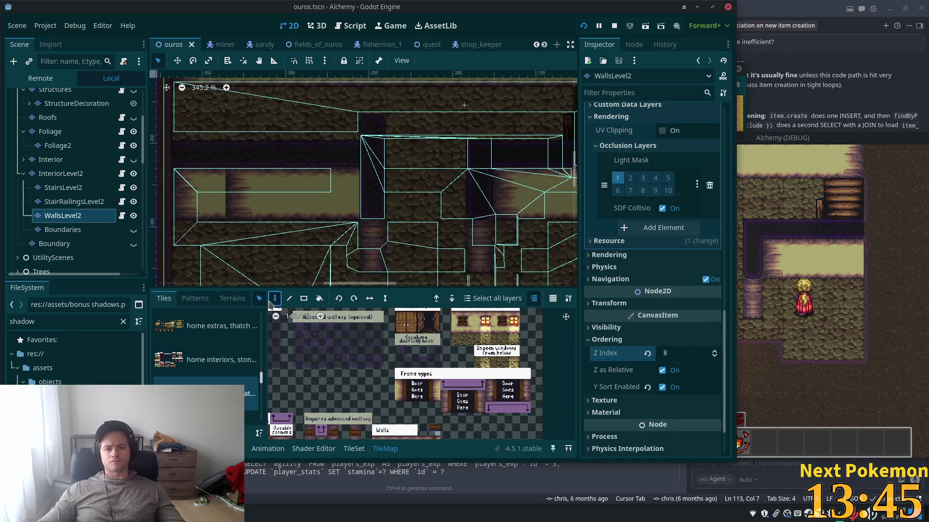
pyautogui.press('d')
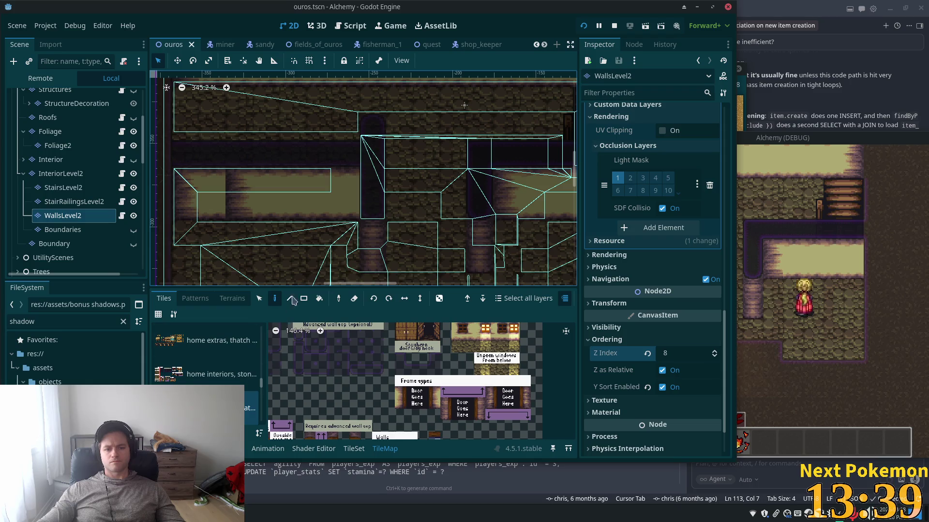
pyautogui.click(259, 299)
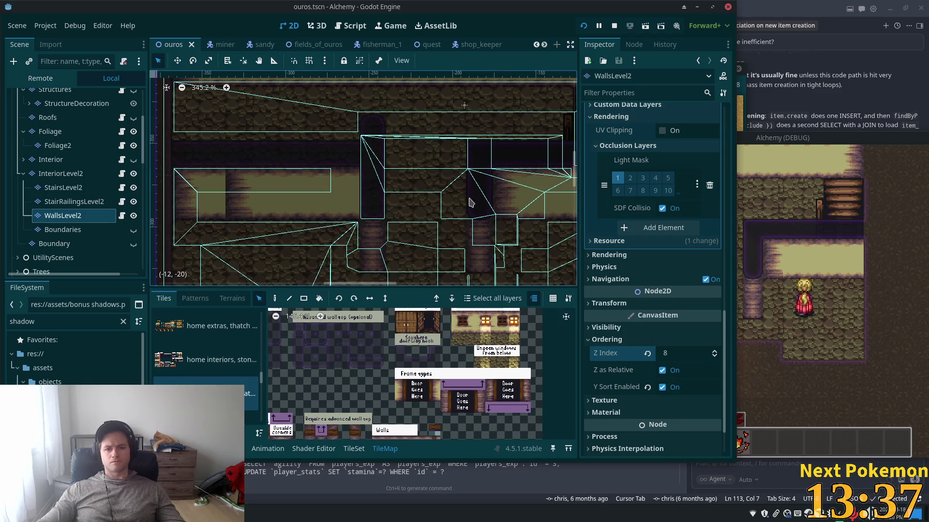
pyautogui.press('d')
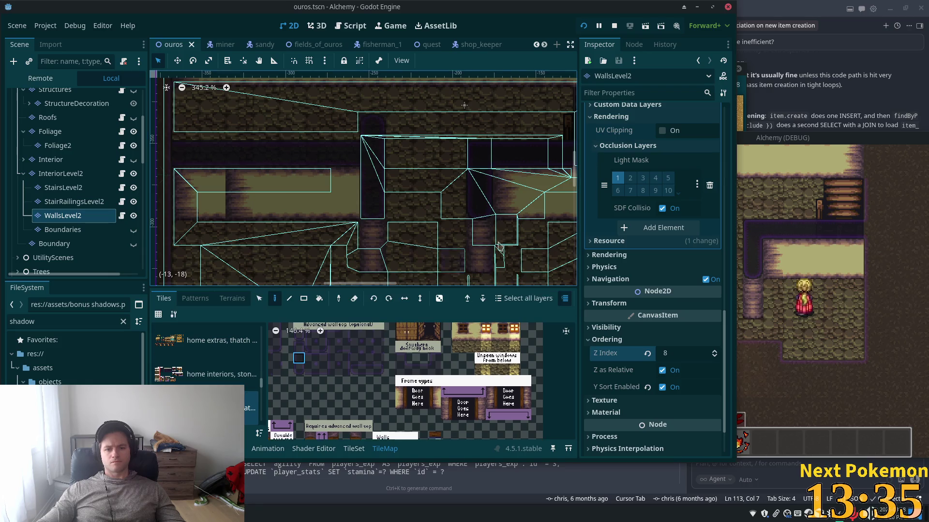
pyautogui.click(478, 257)
# Paint another wall tile on the upper left wall, then select InteriorLevel2
pyautogui.moveTo(478, 257); pyautogui.dragTo(483, 205)
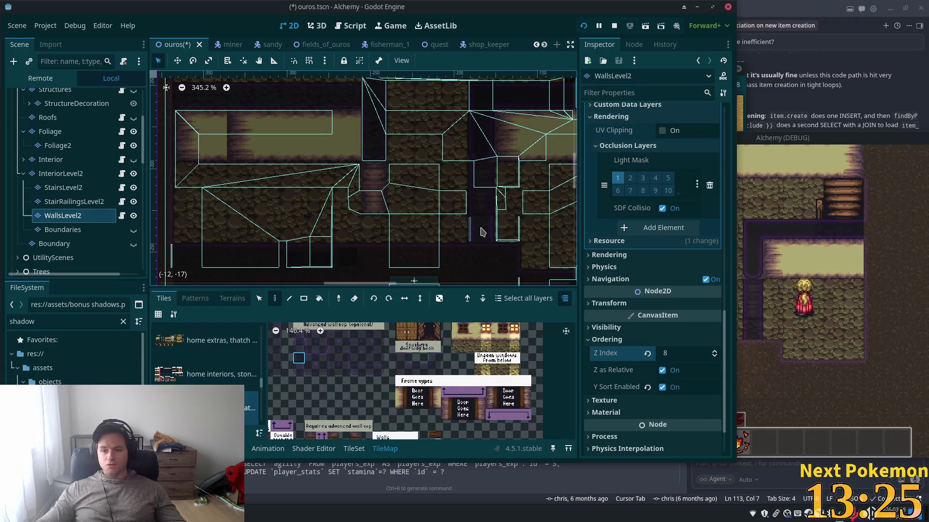
pyautogui.click(482, 179)
pyautogui.click(60, 173)
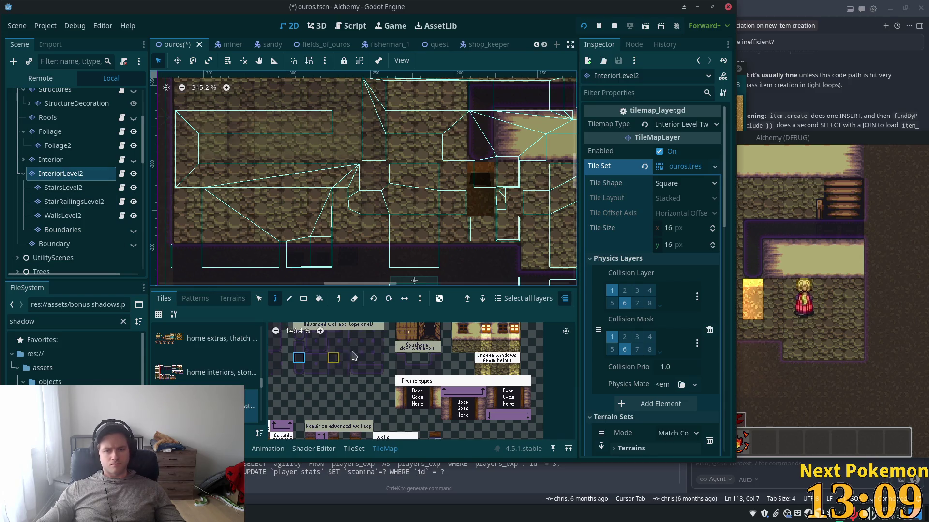
# Browse the terrain sets, then reselect WallsLevel2 and show its tile atlas again
pyautogui.click(232, 298)
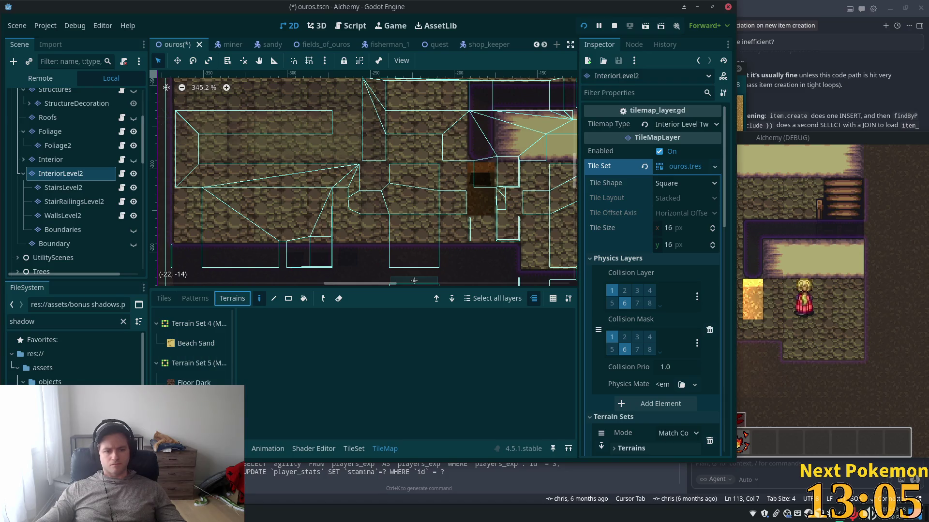
pyautogui.click(196, 343)
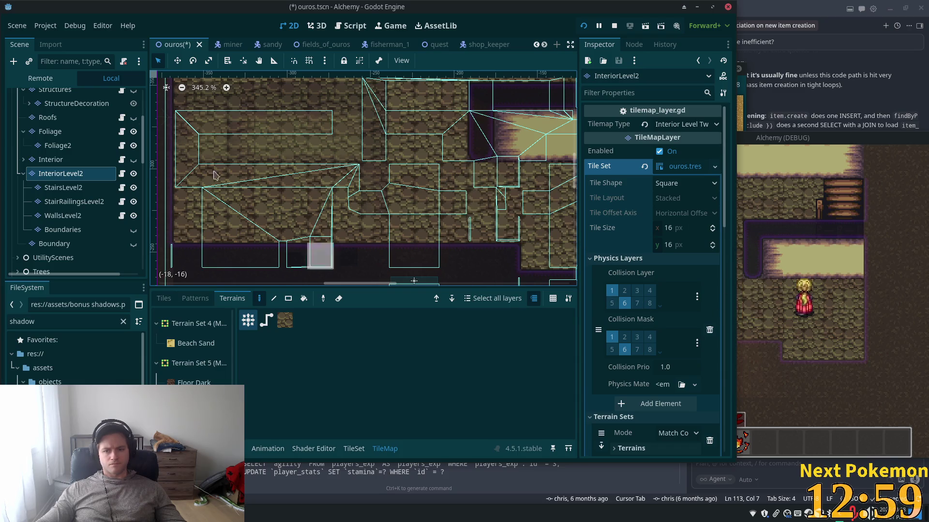
pyautogui.click(63, 216)
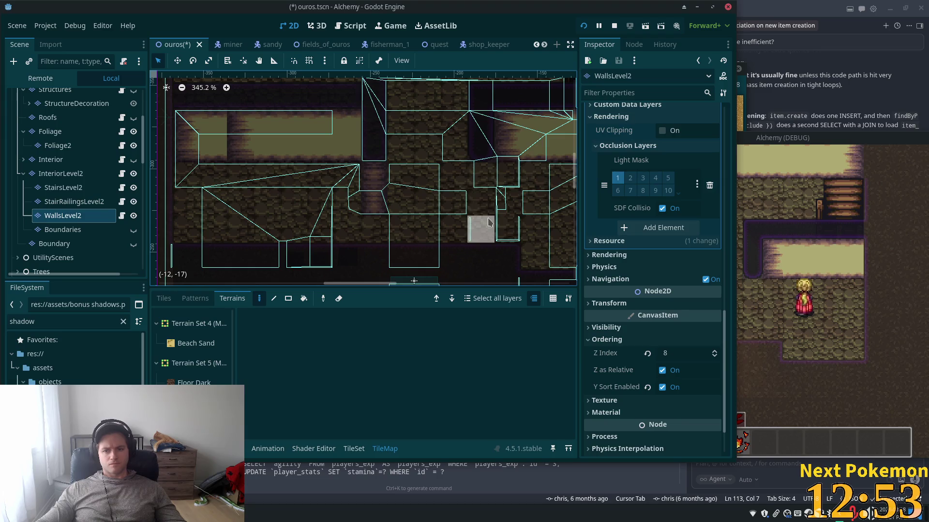
pyautogui.click(159, 302)
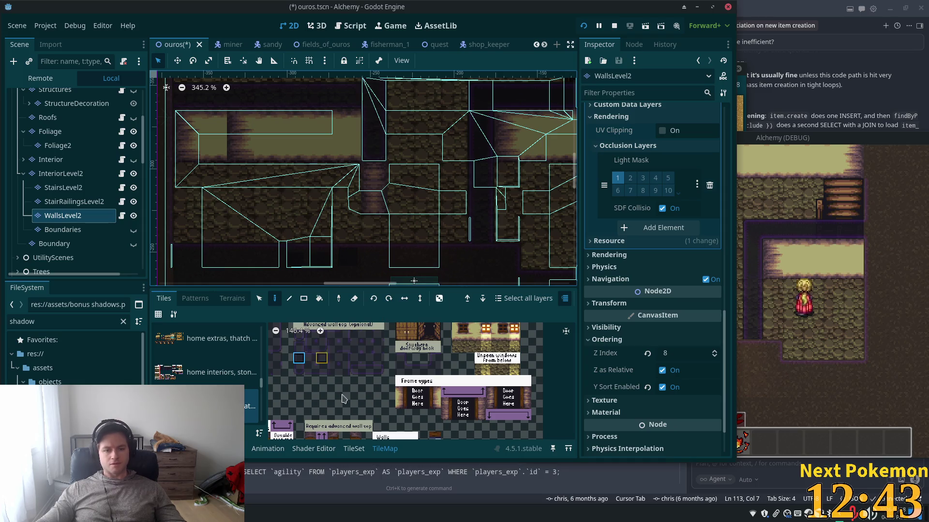
# Pick a wall tile from the atlas, glance at InteriorLevel2, and return to WallsLevel2
pyautogui.scroll(4, 363, 373)
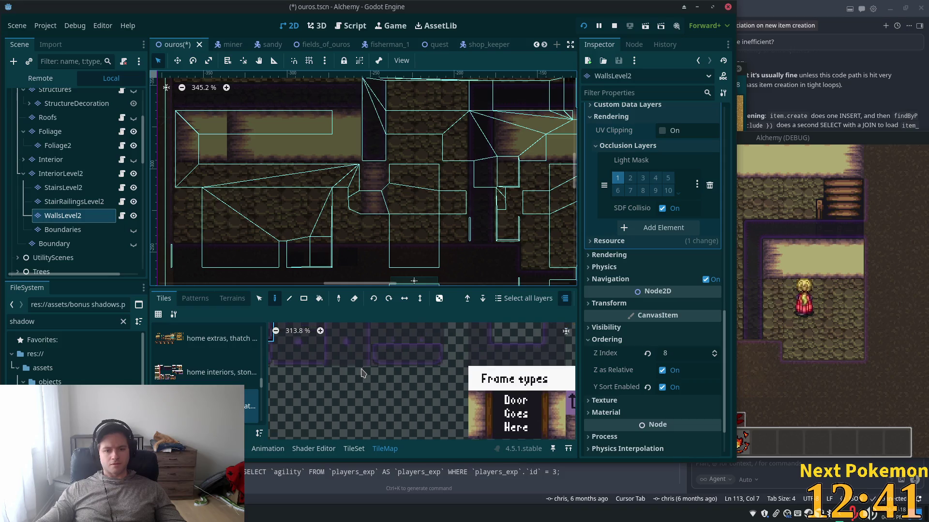
pyautogui.scroll(2, 382, 382)
pyautogui.scroll(2, 406, 391)
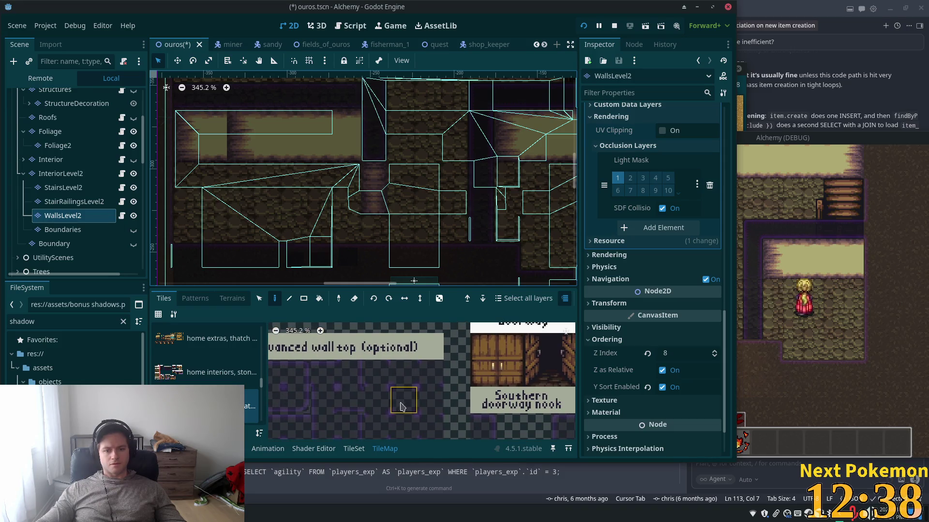
pyautogui.click(403, 428)
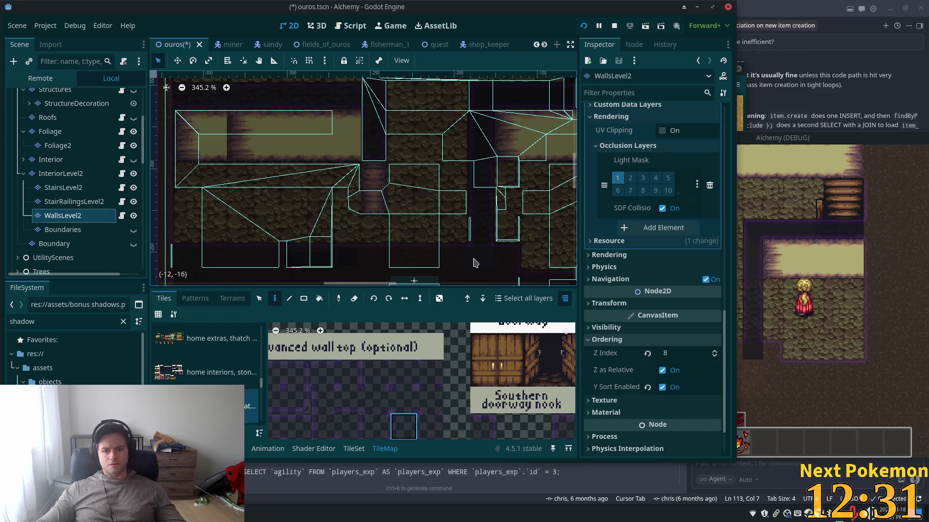
pyautogui.click(61, 173)
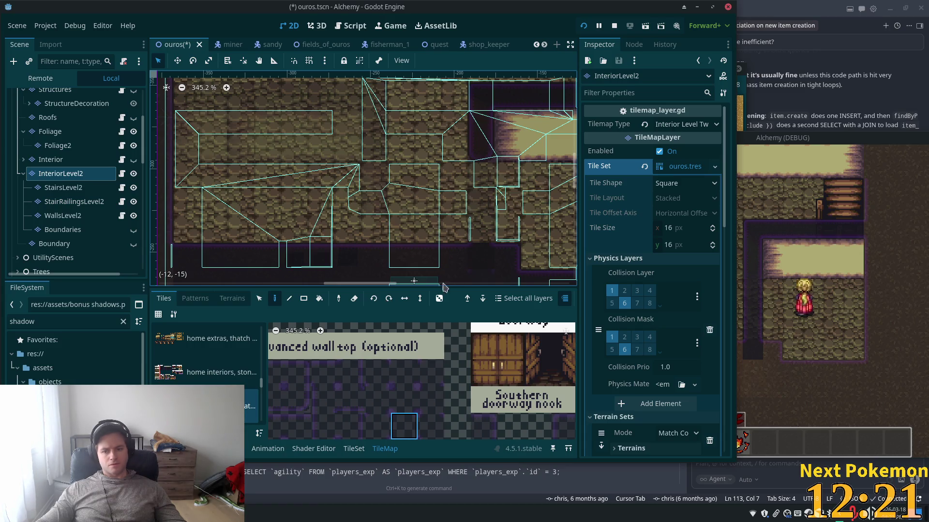
pyautogui.click(63, 216)
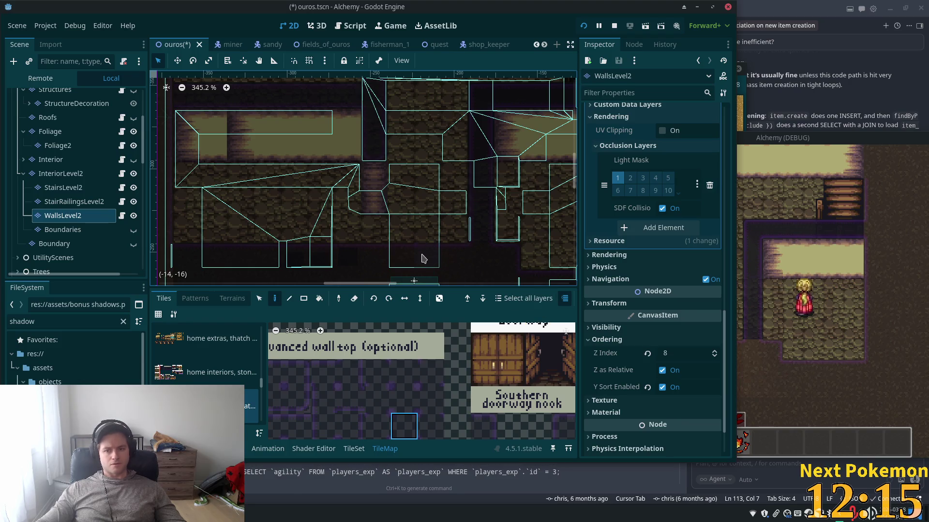
# Pick another atlas tile and paint four floor cells by the wall on InteriorLevel2
pyautogui.scroll(-1, 483, 248)
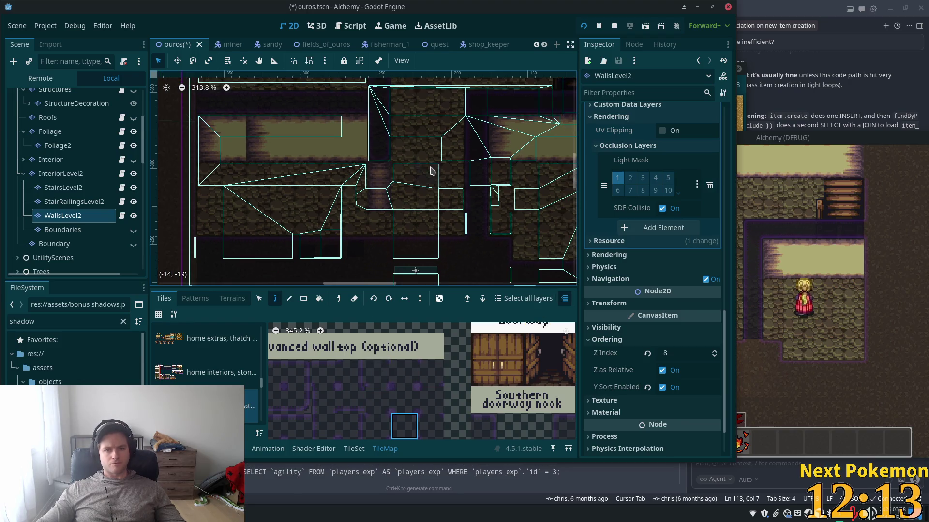
pyautogui.scroll(3, 484, 248)
pyautogui.scroll(3, 484, 247)
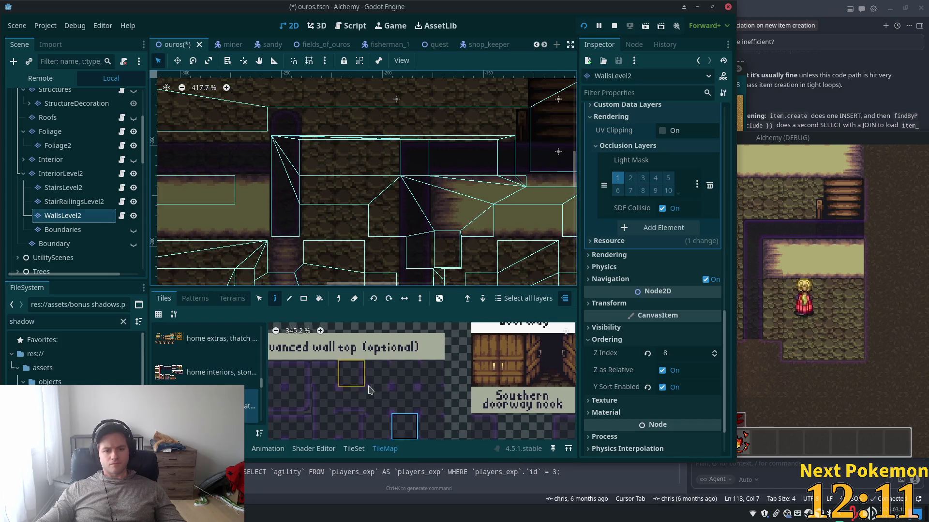
pyautogui.moveTo(363, 391); pyautogui.dragTo(424, 354)
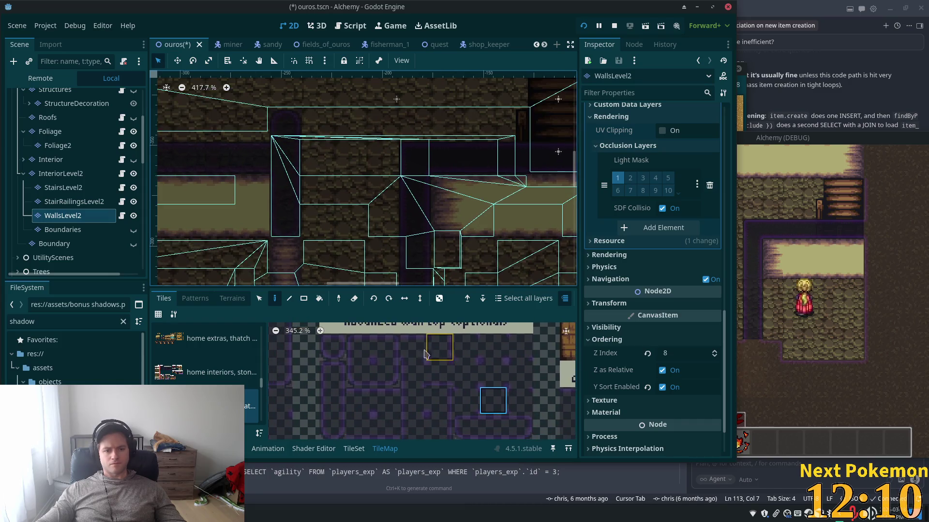
pyautogui.click(324, 418)
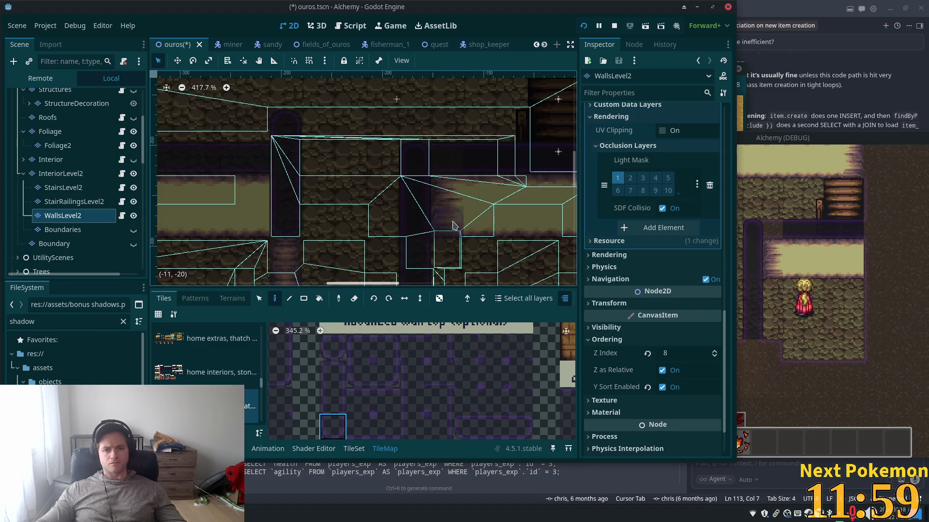
pyautogui.keyDown('alt'); pyautogui.click(450, 219); pyautogui.keyUp('alt')
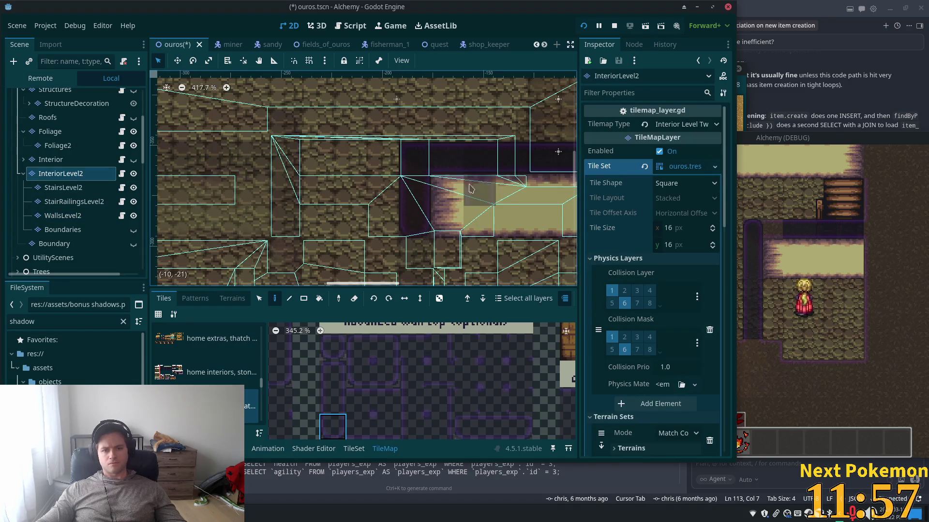
pyautogui.moveTo(456, 213)
pyautogui.mouseDown()
pyautogui.moveTo(479, 215)
pyautogui.moveTo(480, 179)
pyautogui.mouseUp()
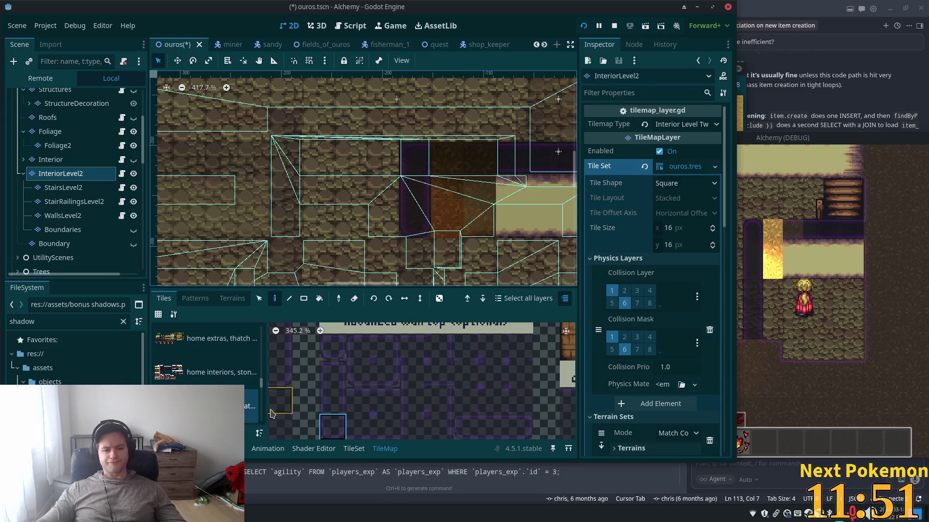
pyautogui.click(233, 299)
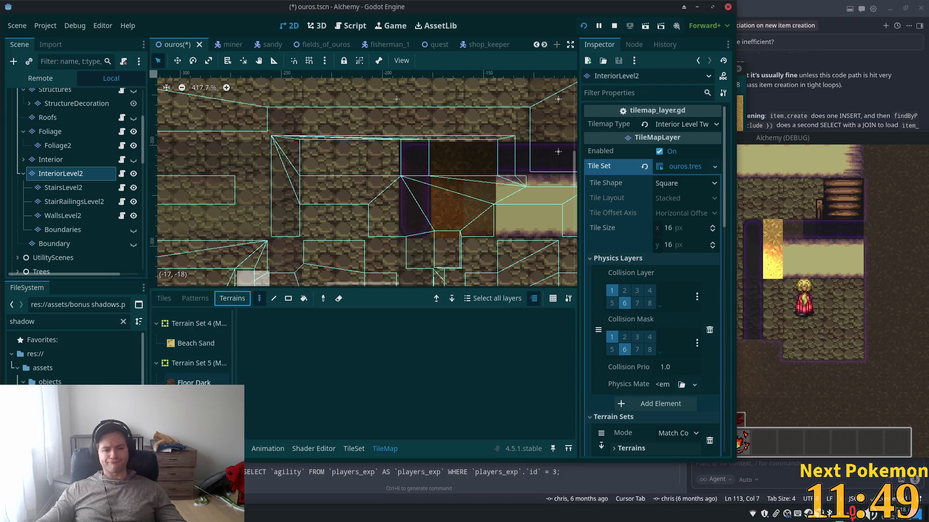
# Paint the Floor Dark terrain into the wall corner tile
pyautogui.click(193, 382)
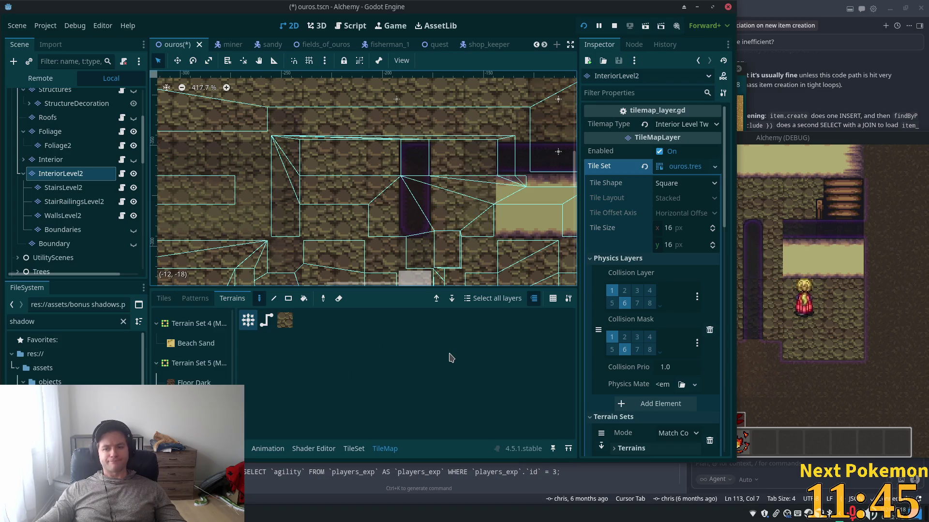
pyautogui.scroll(3, 445, 262)
pyautogui.hscroll(3, 446, 262)
pyautogui.scroll(-2, 445, 262)
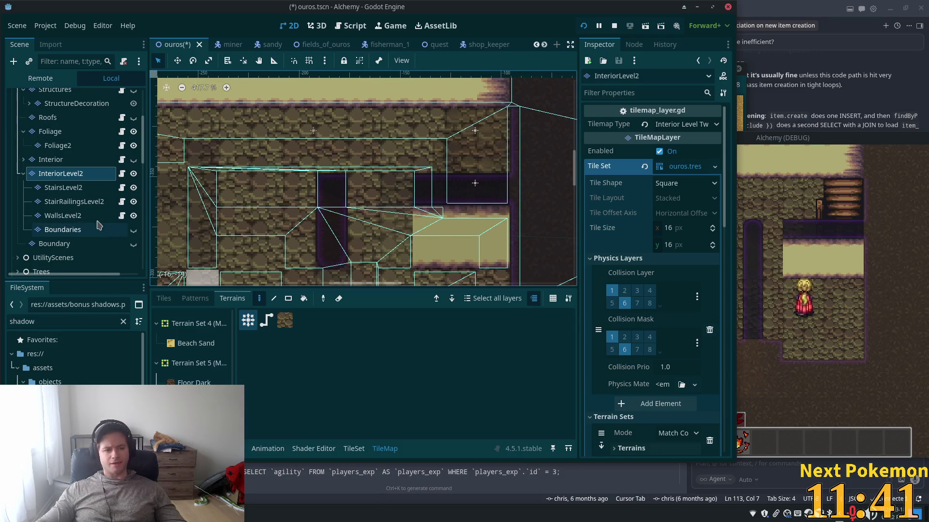
pyautogui.click(63, 215)
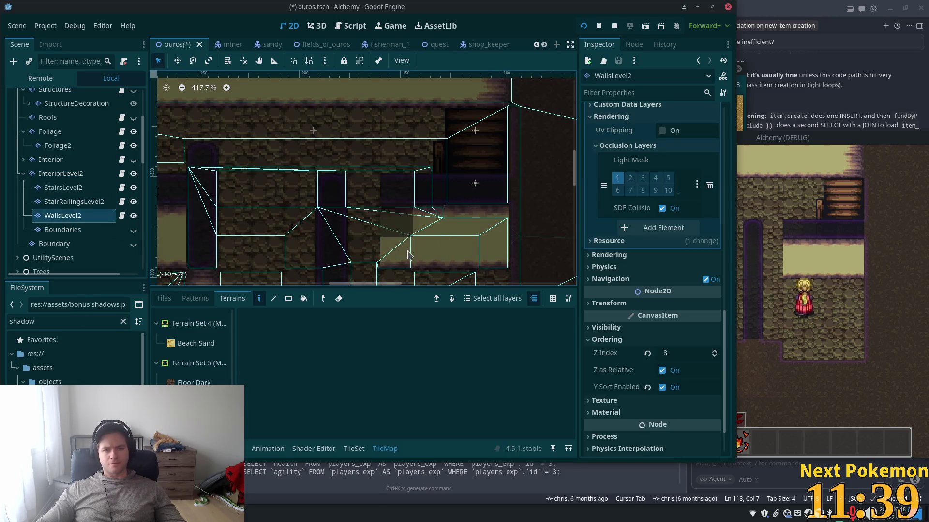
pyautogui.click(387, 216)
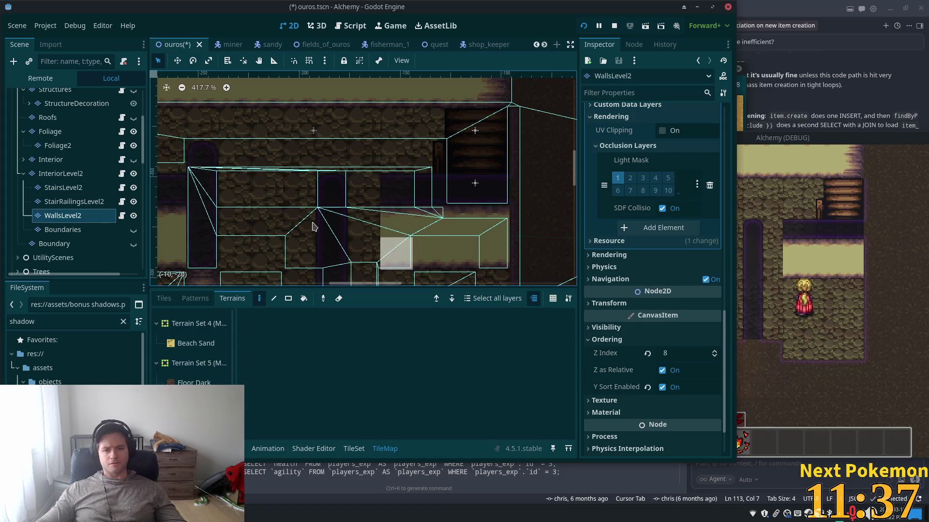
# Compare the corner between InteriorLevel2 and WallsLevel2, ending on InteriorLevel2's Tiles tab
pyautogui.click(60, 173)
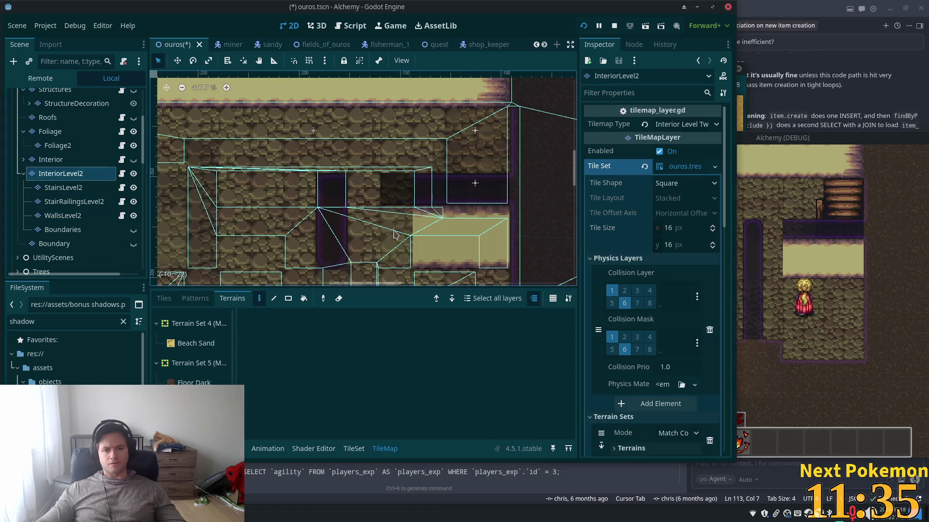
pyautogui.click(63, 215)
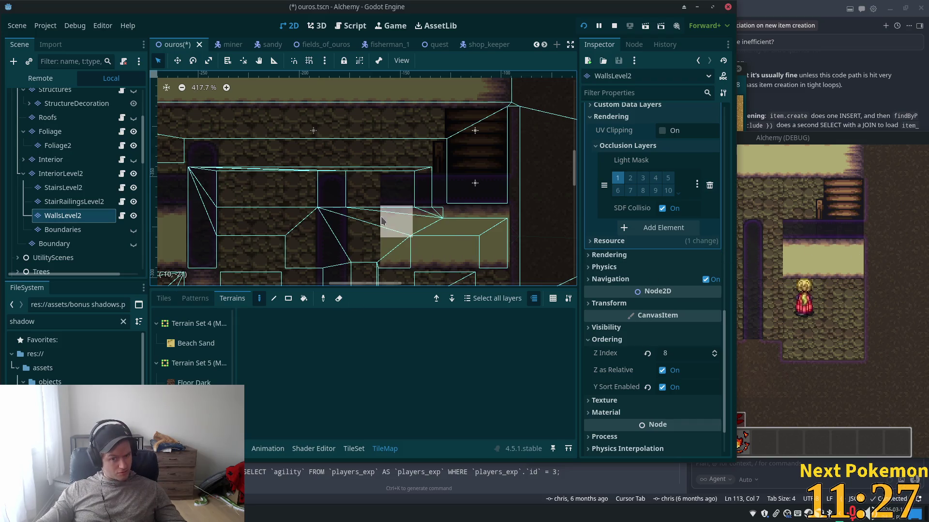
pyautogui.click(60, 173)
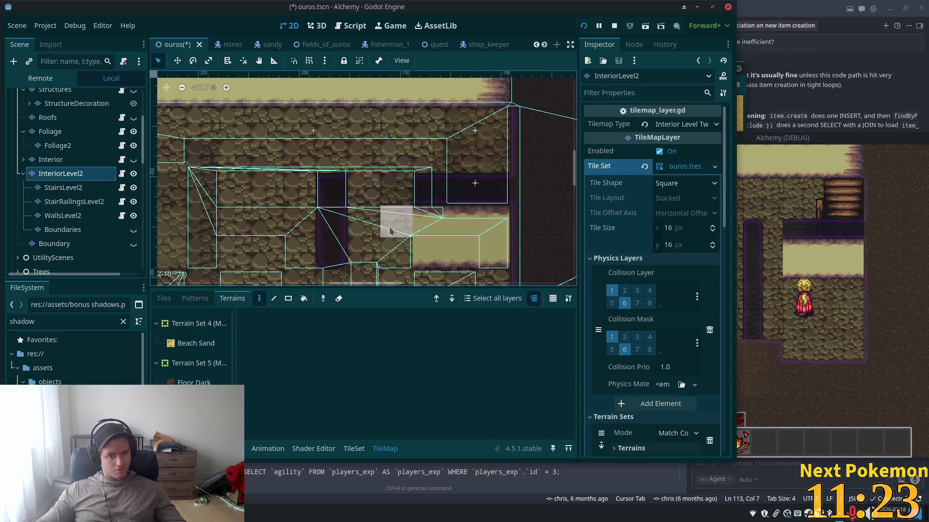
pyautogui.click(163, 299)
# Paint a column of dark tiles and replace the light floor tile with a dark wall tile
pyautogui.moveTo(396, 189); pyautogui.dragTo(403, 256)
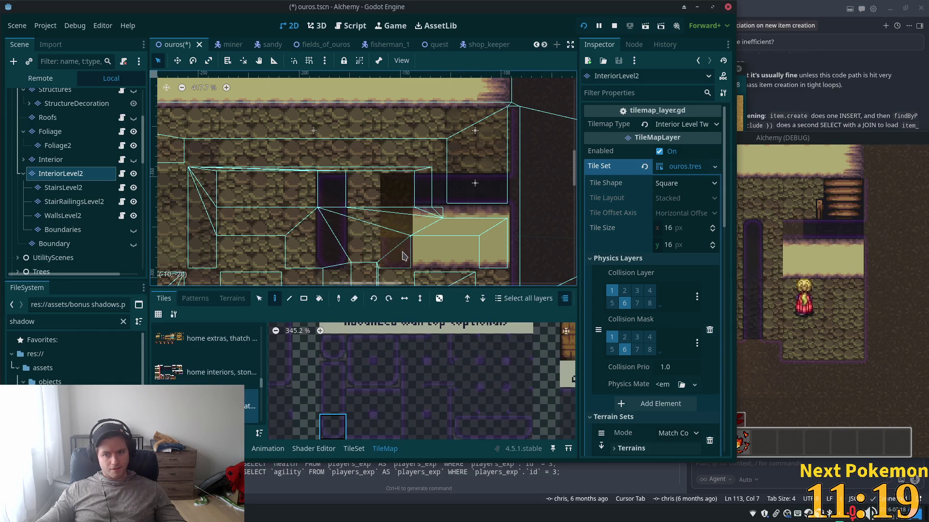
pyautogui.click(63, 215)
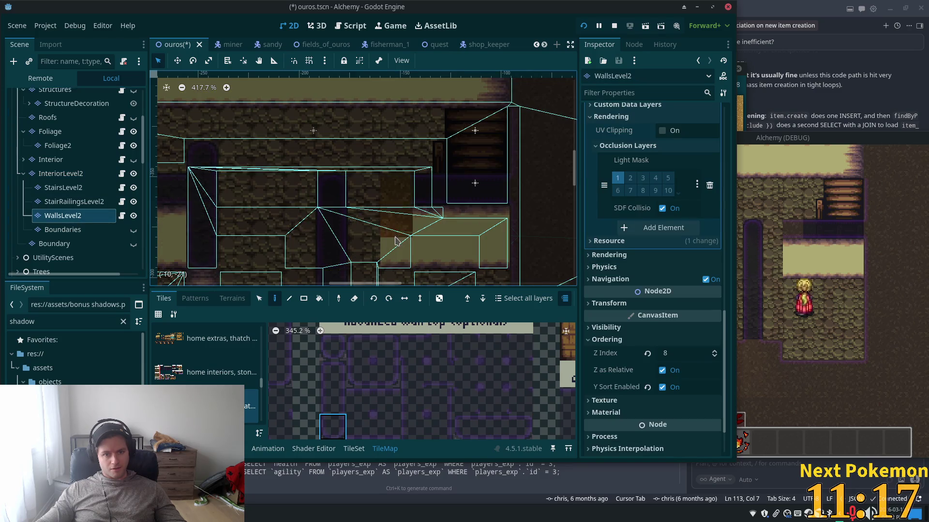
pyautogui.moveTo(396, 241); pyautogui.dragTo(396, 259)
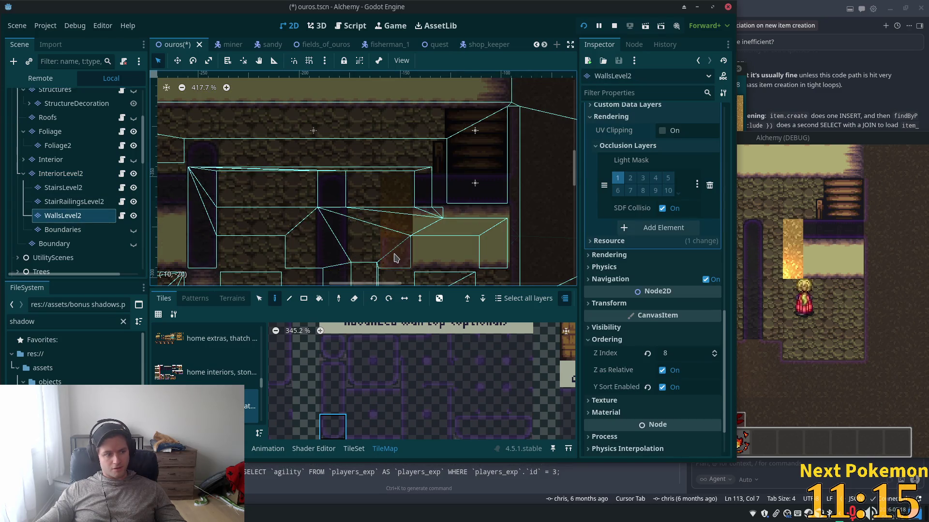
# Browse other atlas wall tiles and the terrain sets across InteriorLevel2 and WallsLevel2
pyautogui.click(338, 375)
pyautogui.scroll(-1, 411, 382)
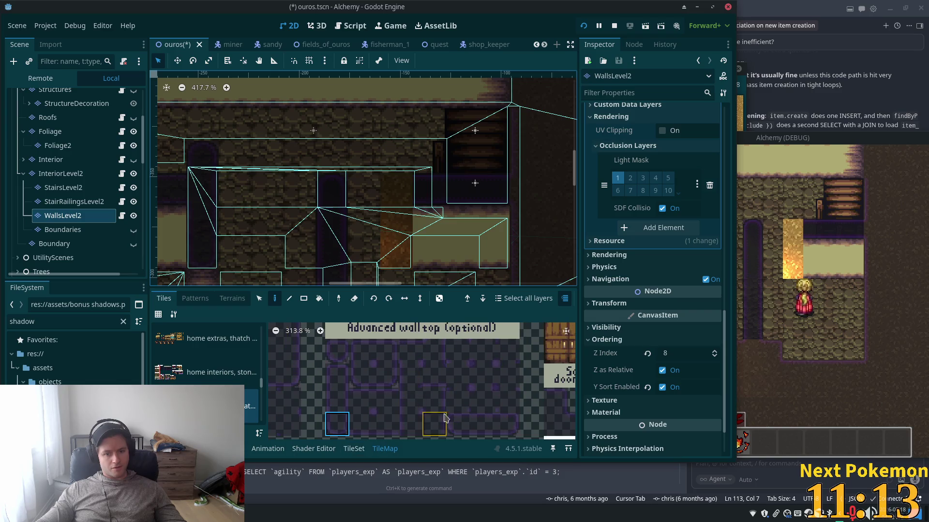
pyautogui.moveTo(467, 416)
pyautogui.mouseDown()
pyautogui.moveTo(412, 396)
pyautogui.moveTo(446, 407)
pyautogui.mouseUp()
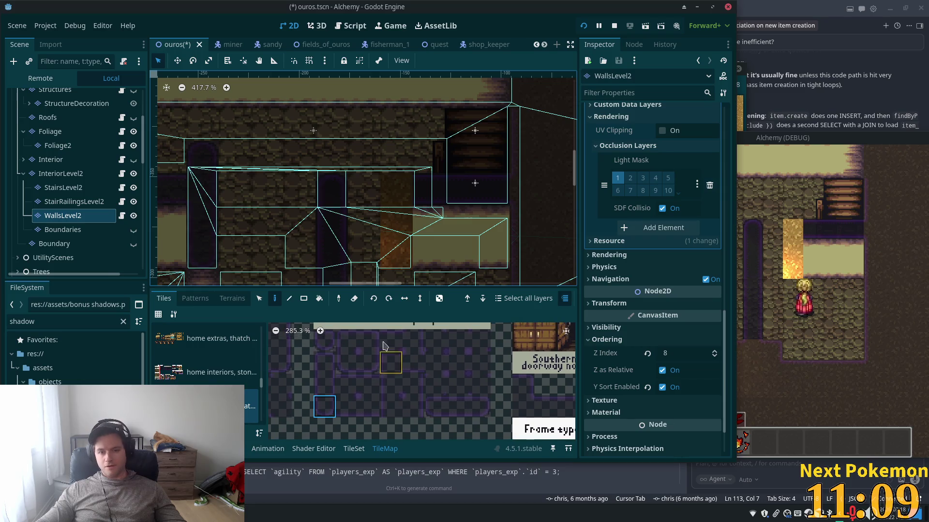
pyautogui.click(59, 174)
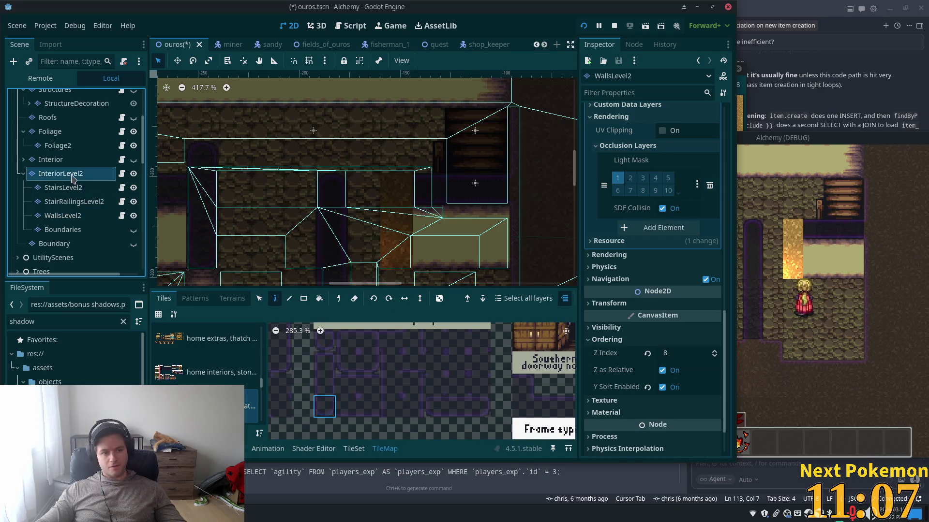
pyautogui.click(232, 299)
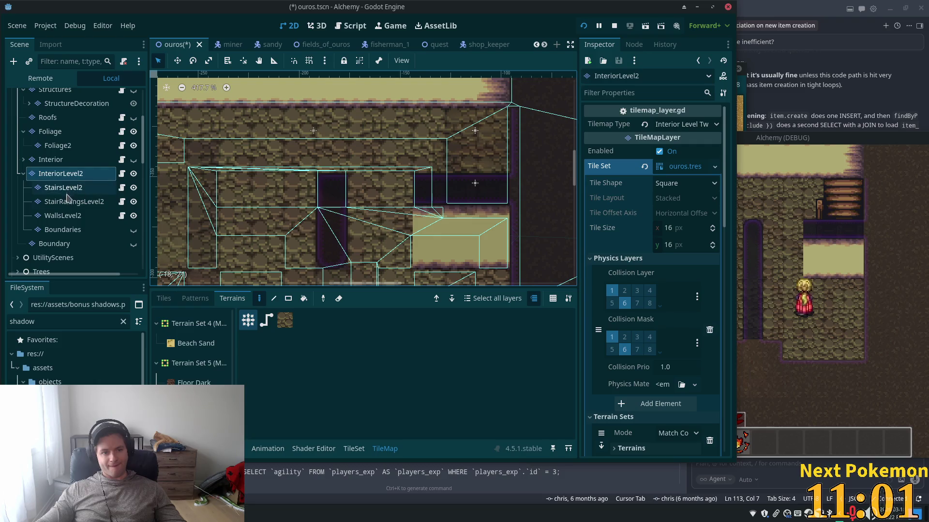
pyautogui.click(62, 216)
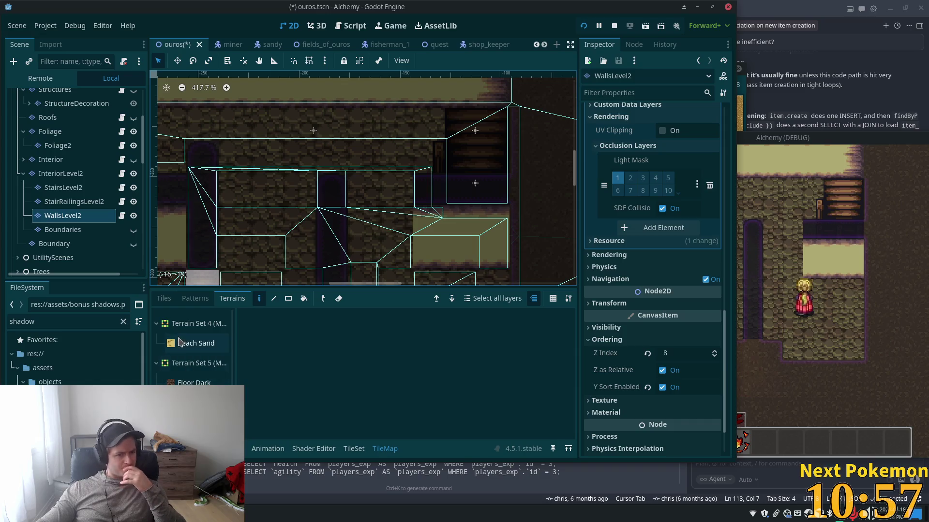
pyautogui.click(164, 299)
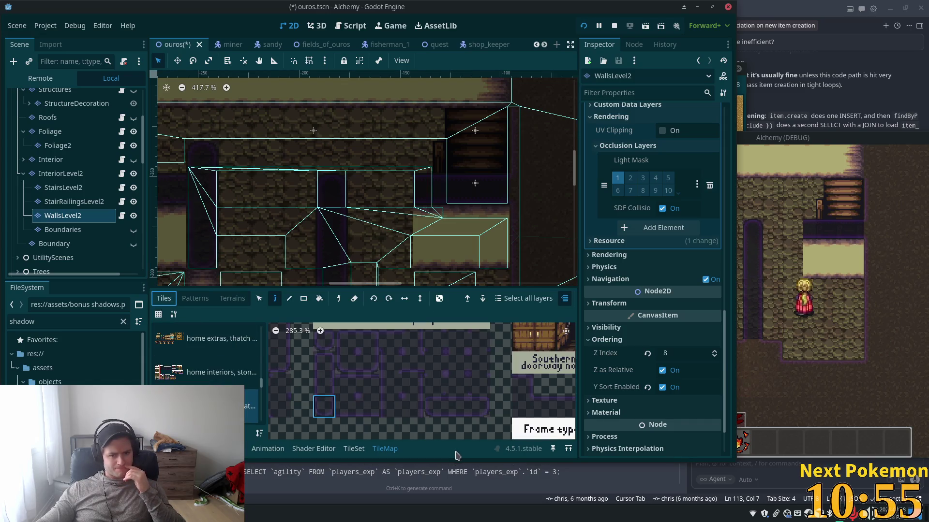
# Select the two-tile wall piece in the atlas and bring the running game forward
pyautogui.hscroll(-3, 514, 432)
pyautogui.scroll(3, 514, 431)
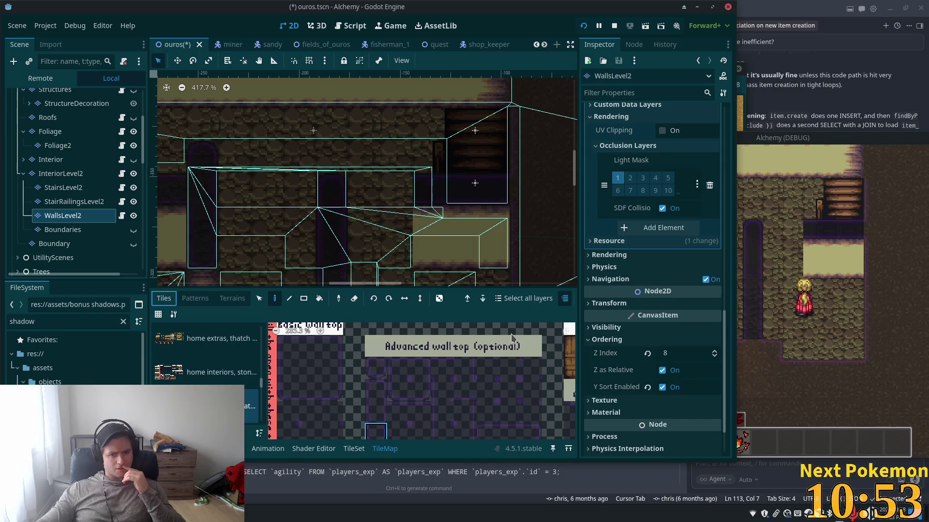
pyautogui.scroll(-3, 498, 363)
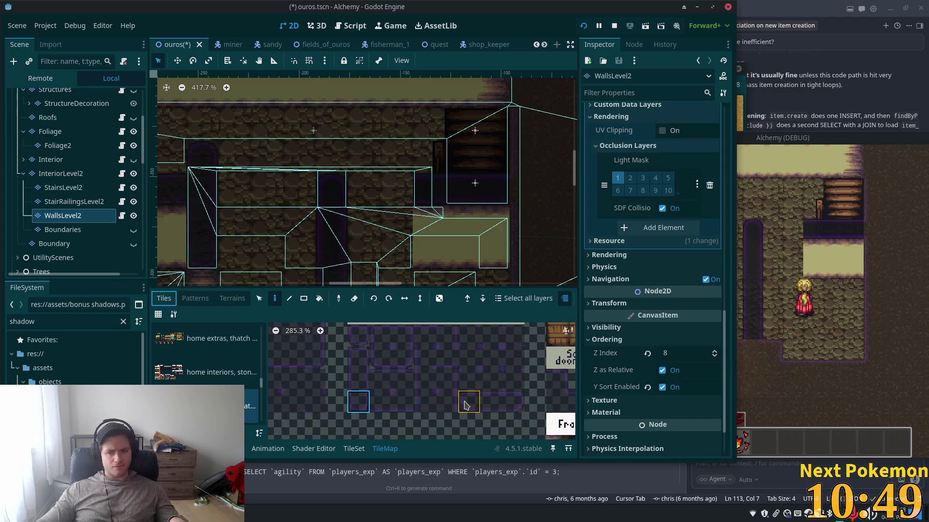
pyautogui.click(465, 406)
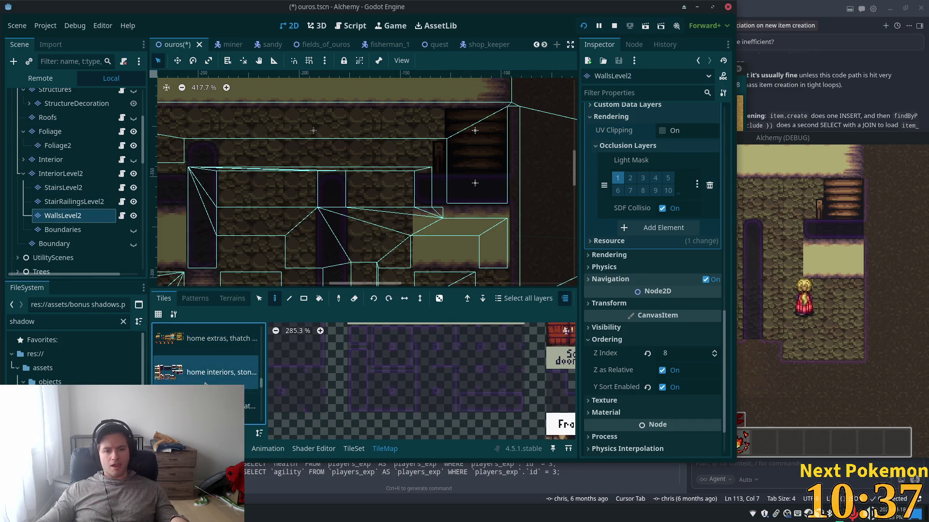
pyautogui.scroll(-2, 432, 385)
pyautogui.scroll(-3, 431, 385)
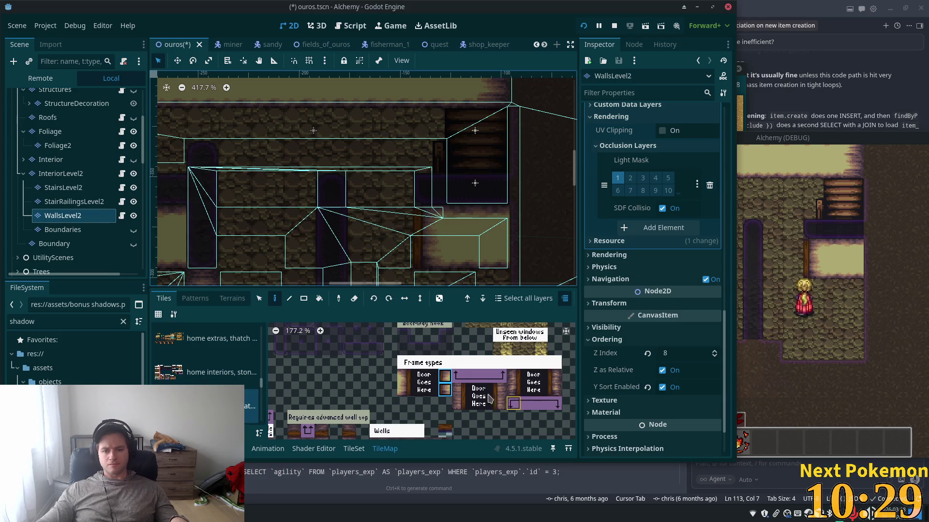
pyautogui.scroll(-3, 492, 399)
pyautogui.scroll(-2, 464, 377)
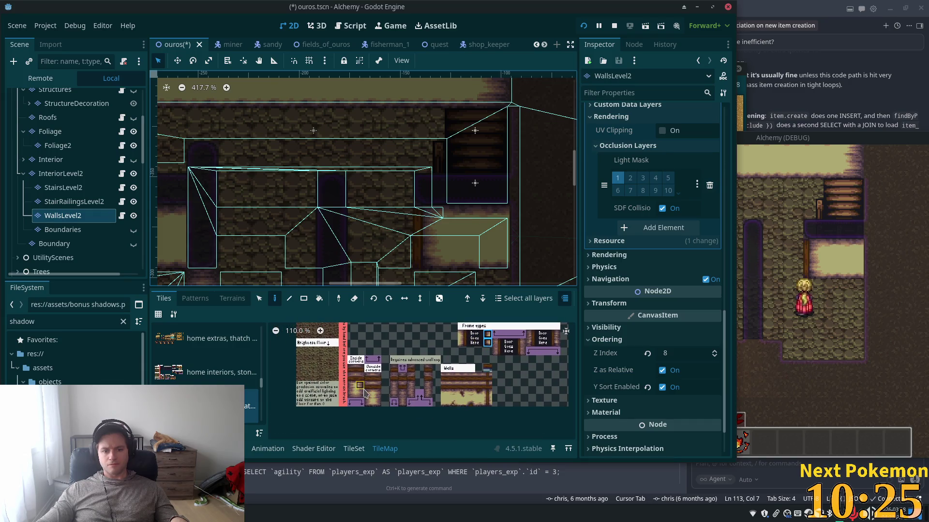
pyautogui.click(363, 398)
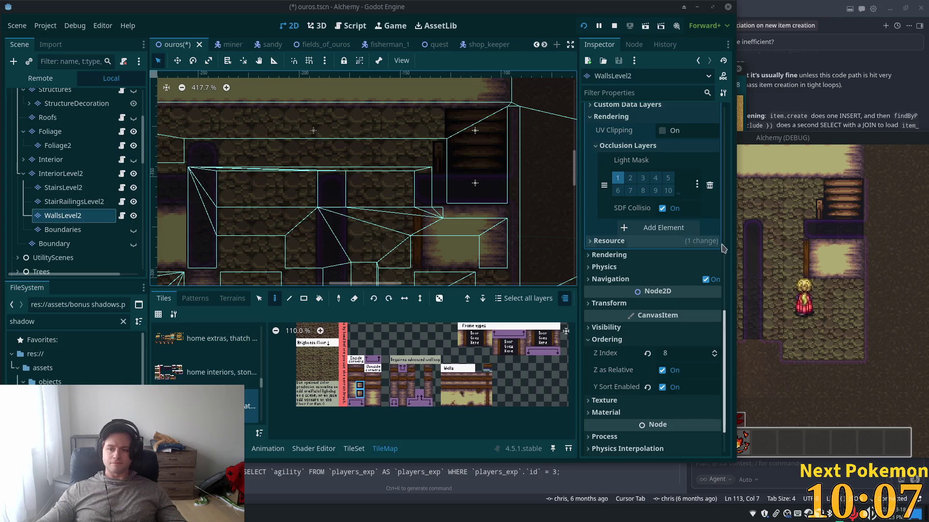
pyautogui.click(768, 252)
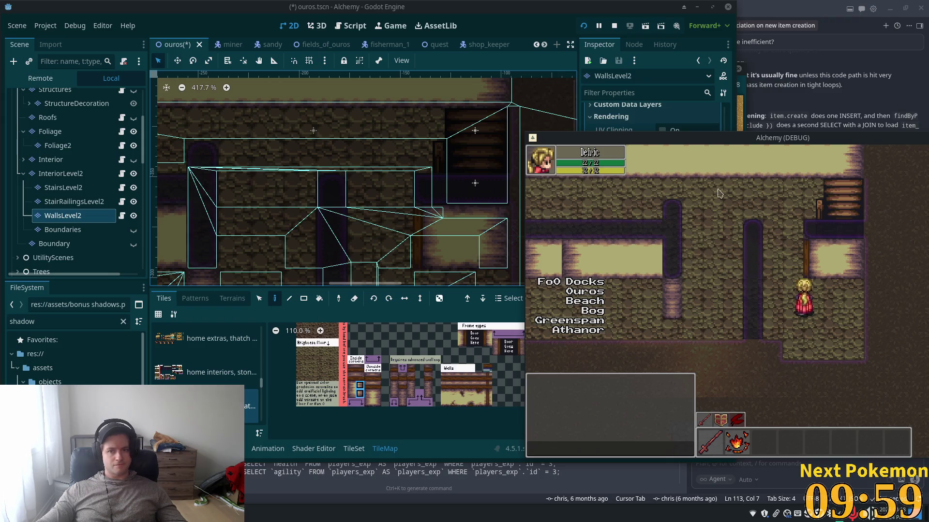
# Walk the character up-left, then return to the editor and pan to the middle interior walls
pyautogui.press('Up')
pyautogui.press('Left')
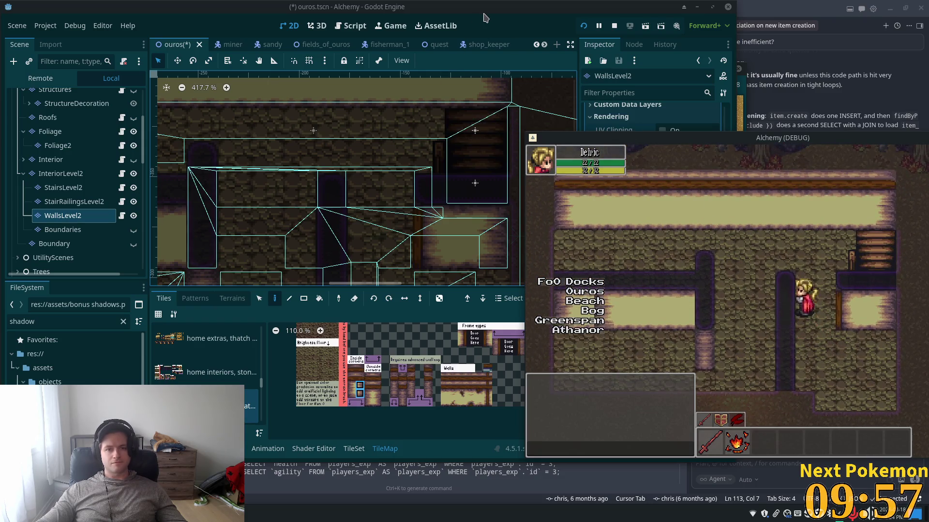
pyautogui.click(482, 18)
pyautogui.scroll(-2, 480, 151)
pyautogui.moveTo(480, 152); pyautogui.dragTo(423, 116)
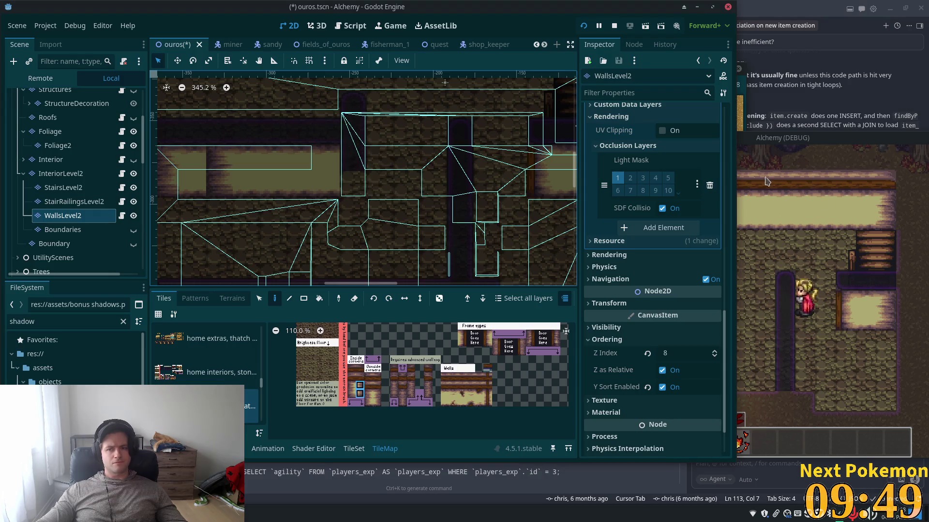
pyautogui.moveTo(433, 172); pyautogui.dragTo(461, 240)
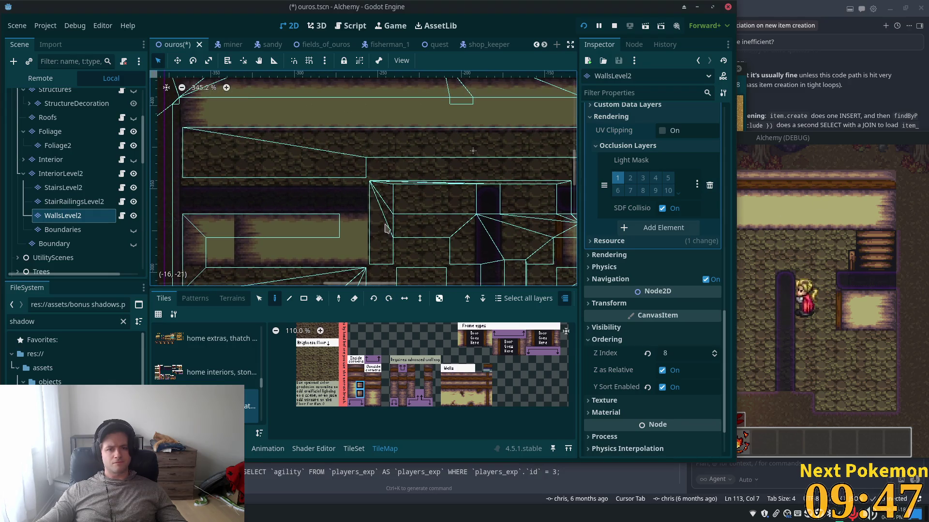
pyautogui.moveTo(437, 198)
pyautogui.mouseDown()
pyautogui.moveTo(392, 146)
pyautogui.moveTo(369, 141)
pyautogui.mouseUp()
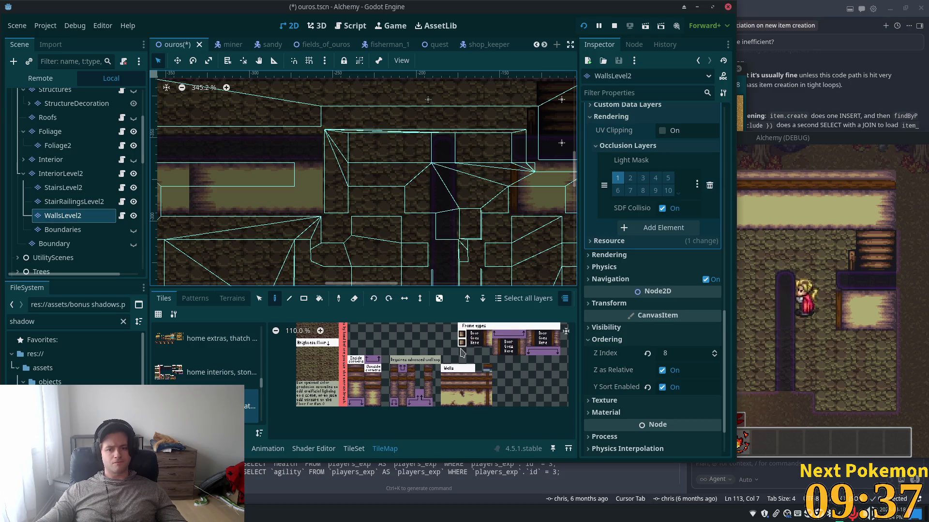
# Zoom into the tileset and settle on a single plain wall tile after trying stacked selections
pyautogui.moveTo(462, 342); pyautogui.dragTo(462, 334)
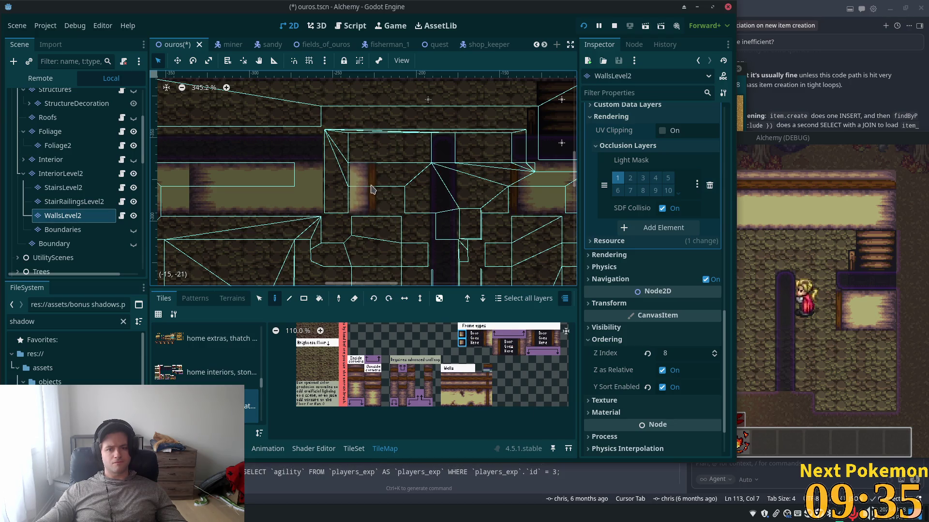
pyautogui.scroll(4, 409, 404)
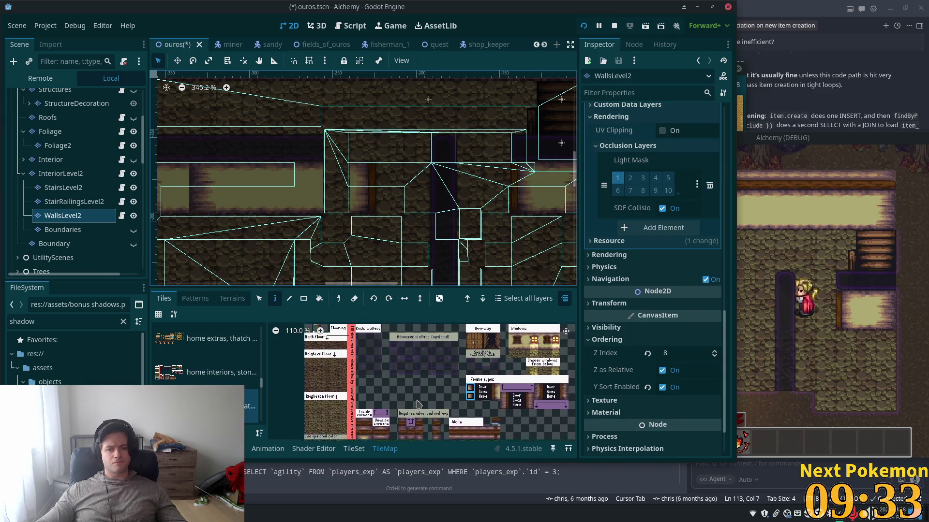
pyautogui.scroll(-3, 409, 406)
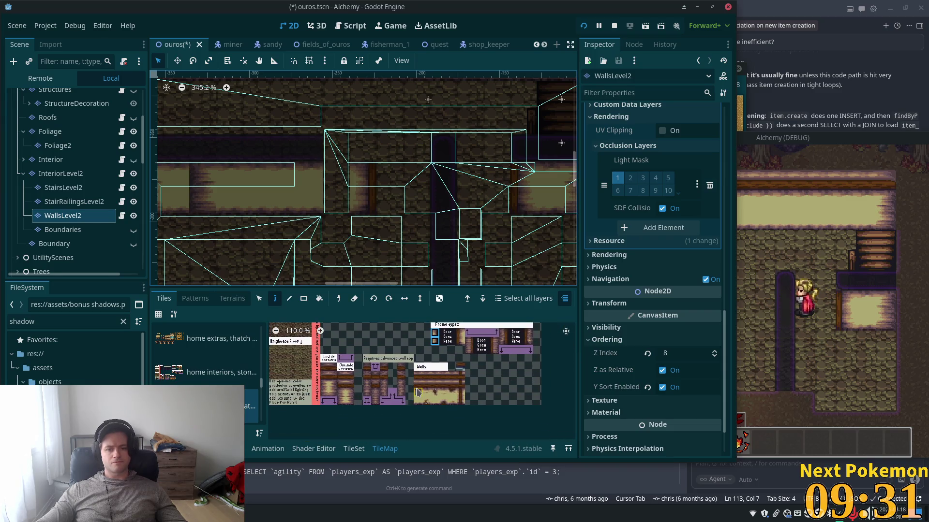
pyautogui.click(417, 385)
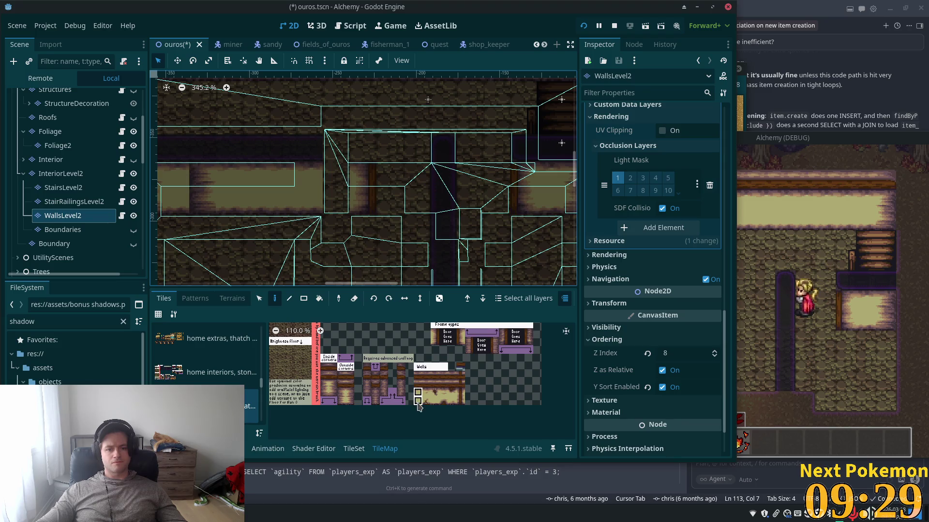
pyautogui.moveTo(418, 407); pyautogui.dragTo(419, 407)
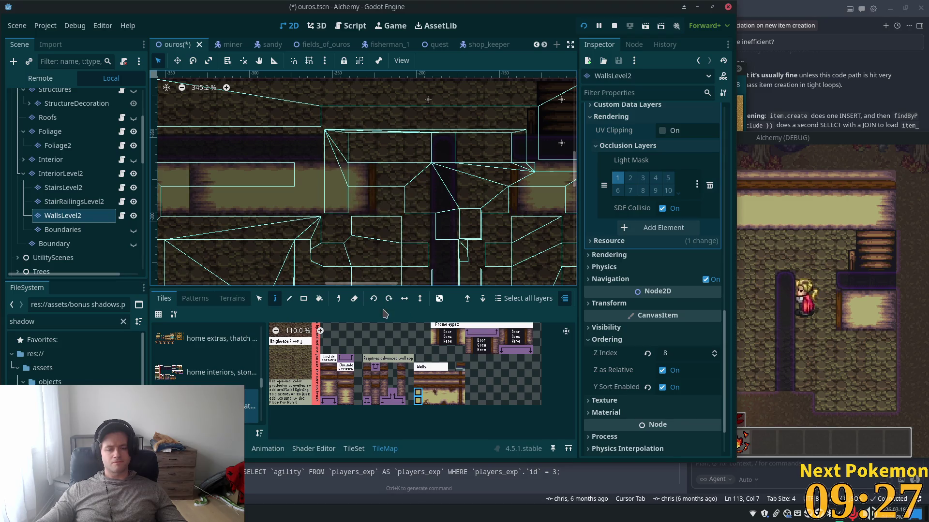
pyautogui.scroll(3, 402, 367)
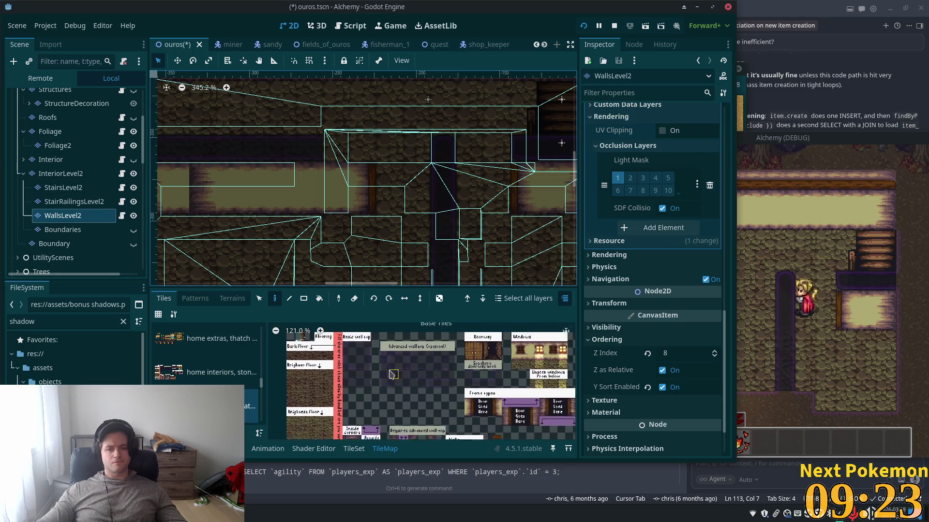
pyautogui.scroll(5, 480, 399)
pyautogui.scroll(2, 480, 399)
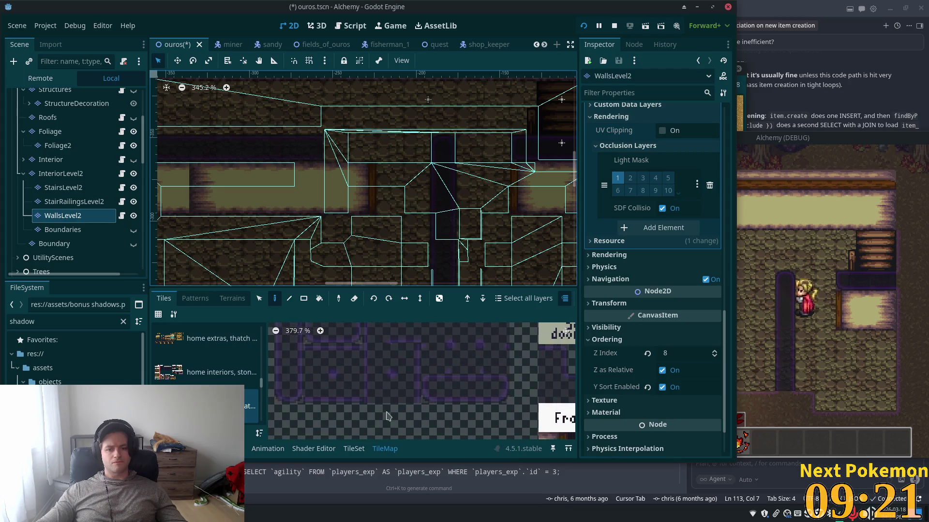
pyautogui.click(494, 389)
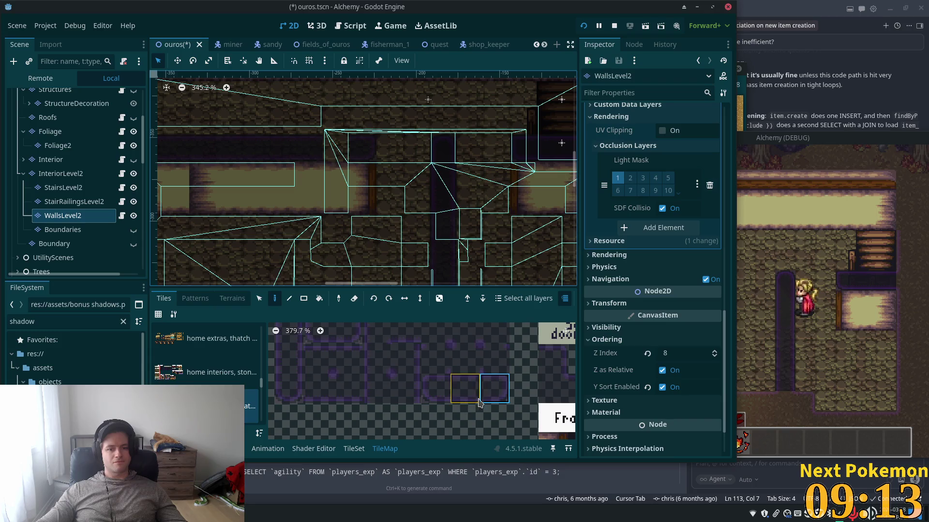
pyautogui.click(464, 389)
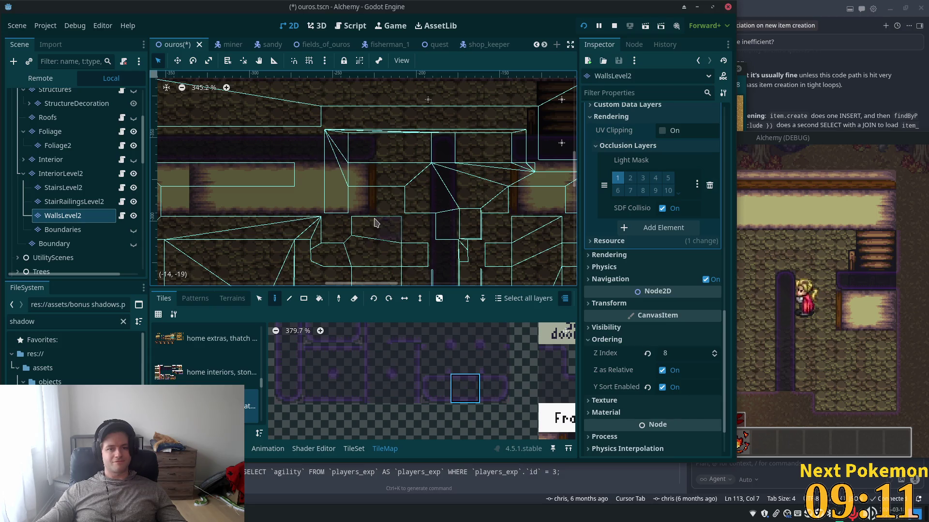
# Pan the map view to bring the upper interior wall row into view
pyautogui.moveTo(357, 222)
pyautogui.mouseDown()
pyautogui.moveTo(435, 242)
pyautogui.moveTo(415, 191)
pyautogui.moveTo(393, 207)
pyautogui.mouseUp()
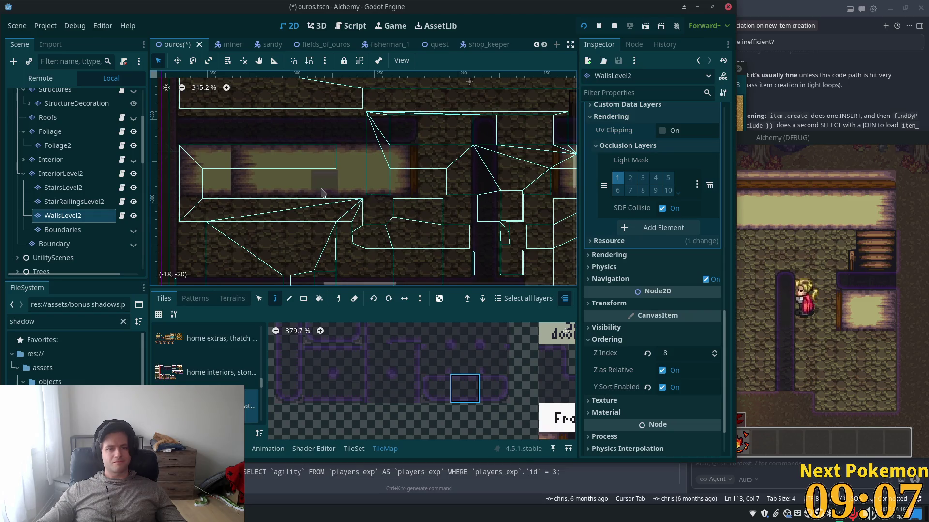
pyautogui.moveTo(334, 234)
pyautogui.mouseDown()
pyautogui.moveTo(332, 275)
pyautogui.moveTo(342, 242)
pyautogui.mouseUp()
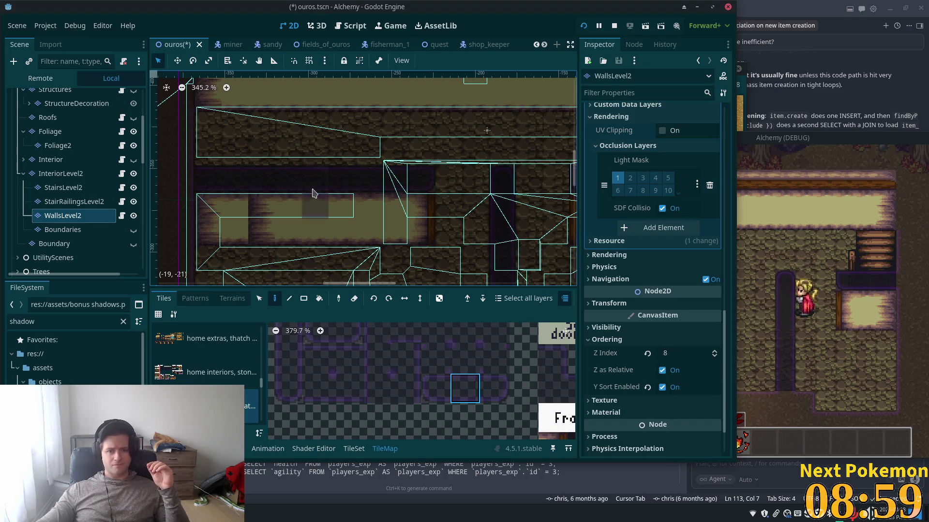
pyautogui.scroll(-3, 338, 210)
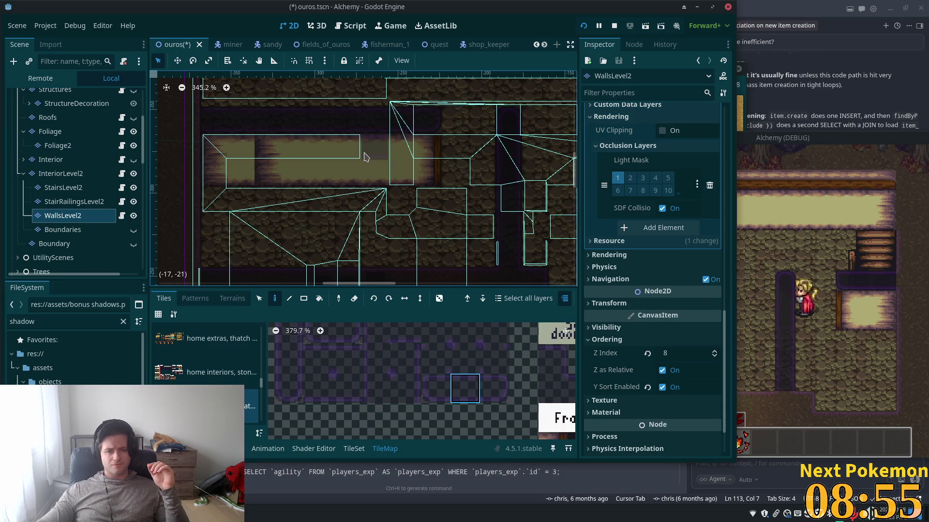
pyautogui.moveTo(376, 158); pyautogui.dragTo(377, 220)
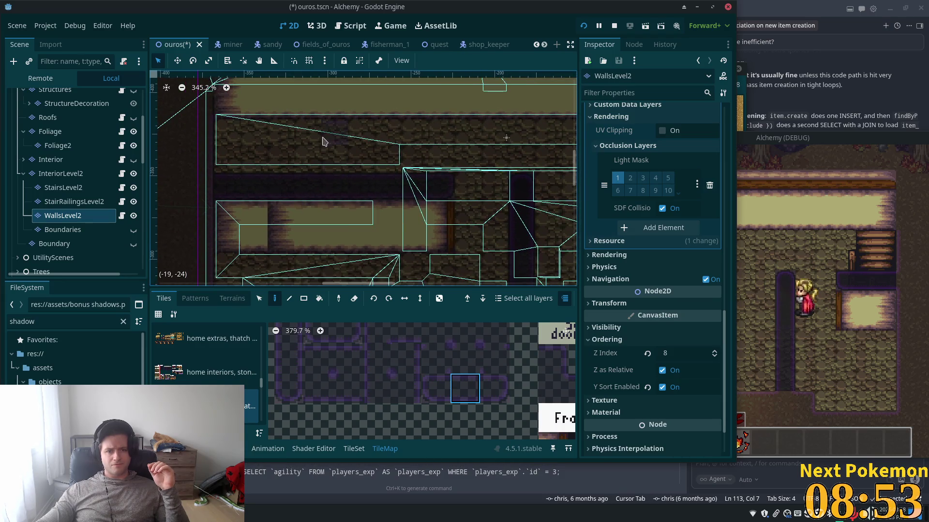
pyautogui.moveTo(315, 114)
pyautogui.mouseDown()
pyautogui.moveTo(250, 108)
pyautogui.moveTo(433, 195)
pyautogui.moveTo(319, 143)
pyautogui.mouseUp()
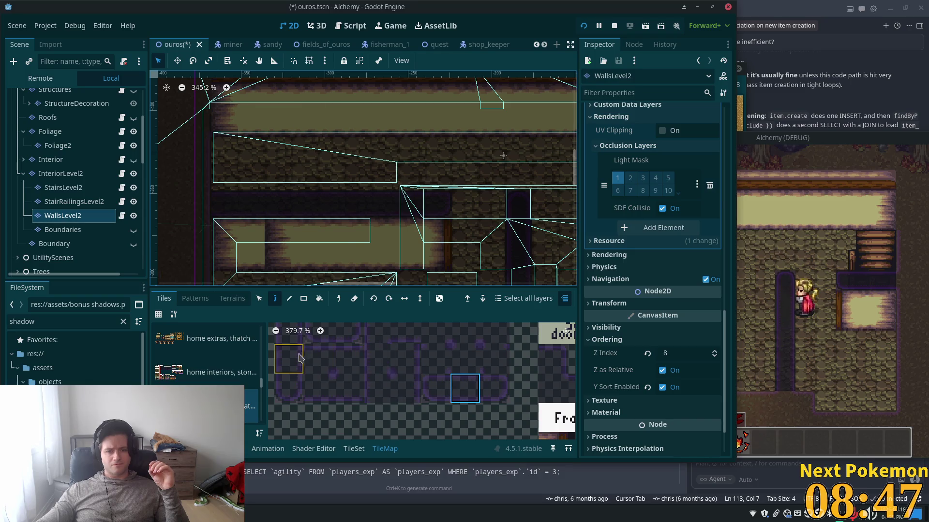
# Paint a vertical column of dark wall tiles using the top-left atlas tile
pyautogui.click(288, 359)
pyautogui.scroll(2, 306, 146)
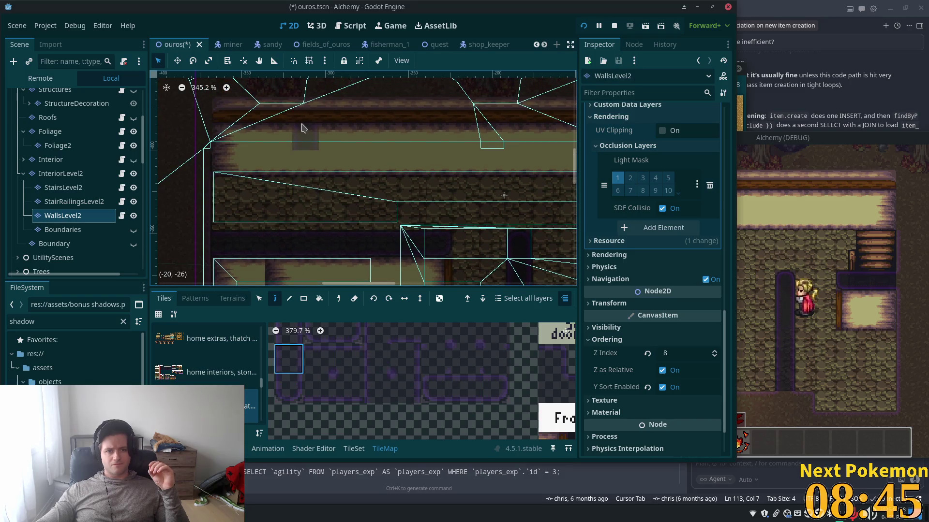
pyautogui.moveTo(304, 110); pyautogui.dragTo(305, 176)
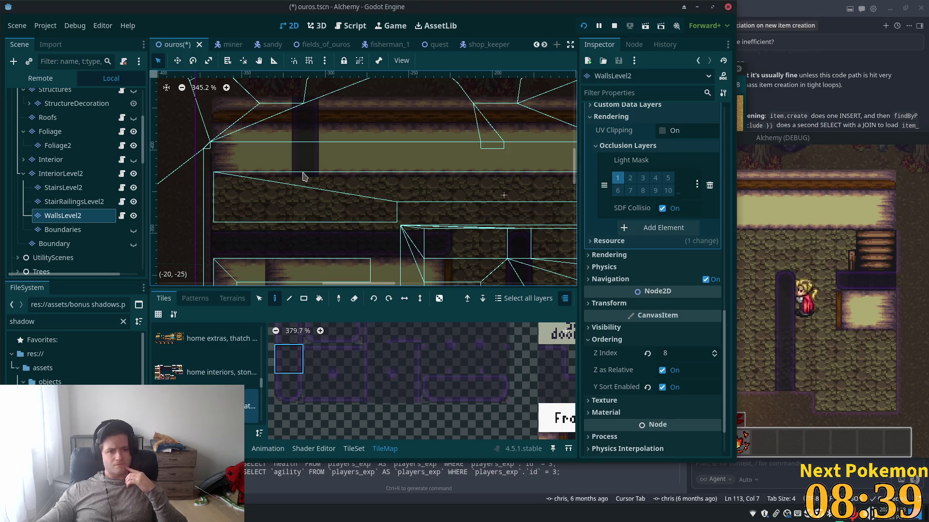
pyautogui.scroll(-3, 332, 165)
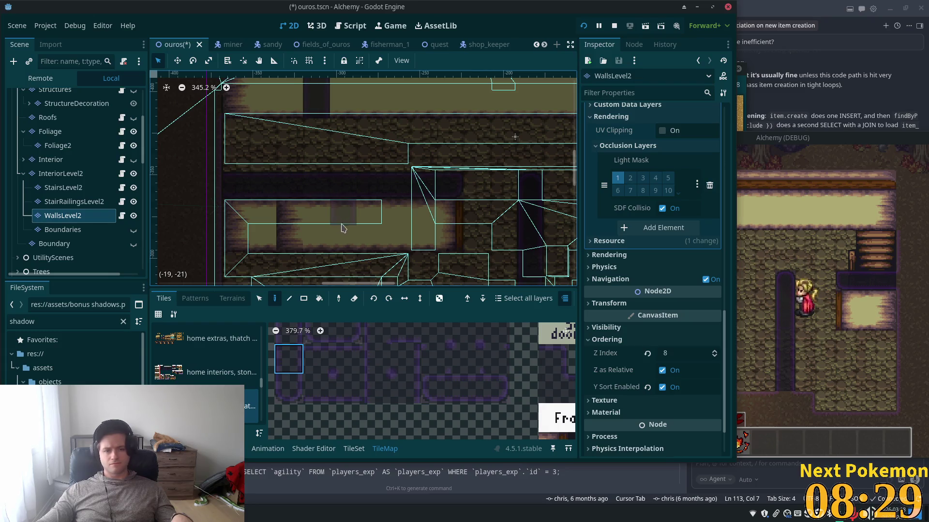
pyautogui.scroll(-1, 384, 158)
# Repaint the wall tiles along the lower wall edge, then choose another wall tile
pyautogui.moveTo(385, 159)
pyautogui.mouseDown()
pyautogui.moveTo(337, 125)
pyautogui.moveTo(314, 181)
pyautogui.mouseUp()
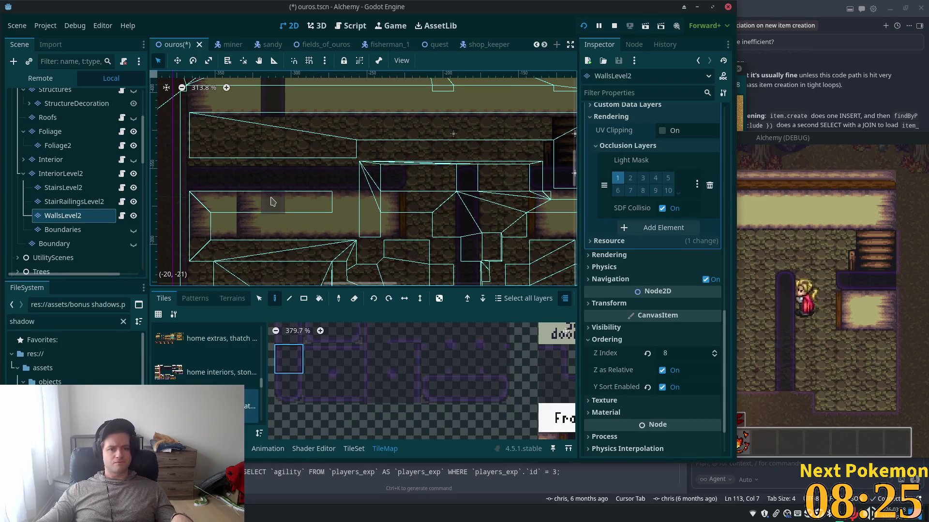
pyautogui.moveTo(290, 187)
pyautogui.mouseDown()
pyautogui.moveTo(298, 227)
pyautogui.moveTo(323, 199)
pyautogui.mouseUp()
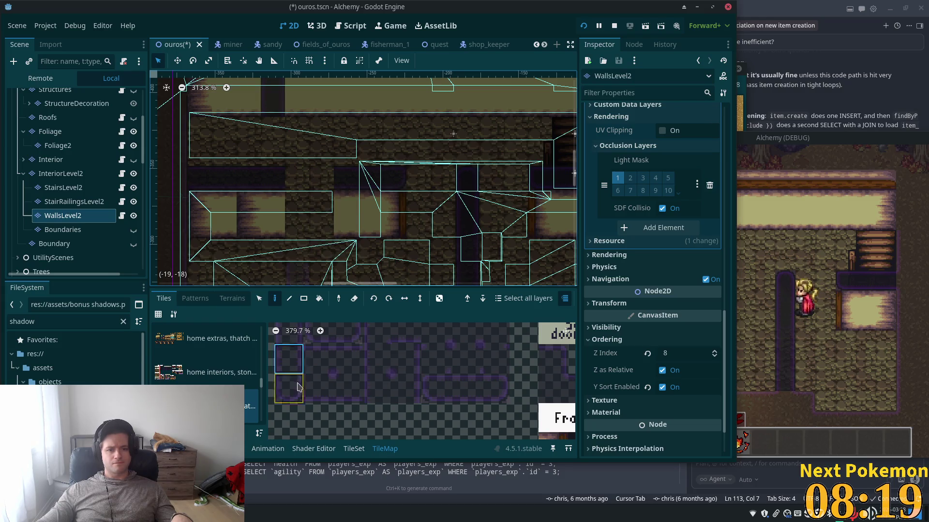
pyautogui.click(434, 396)
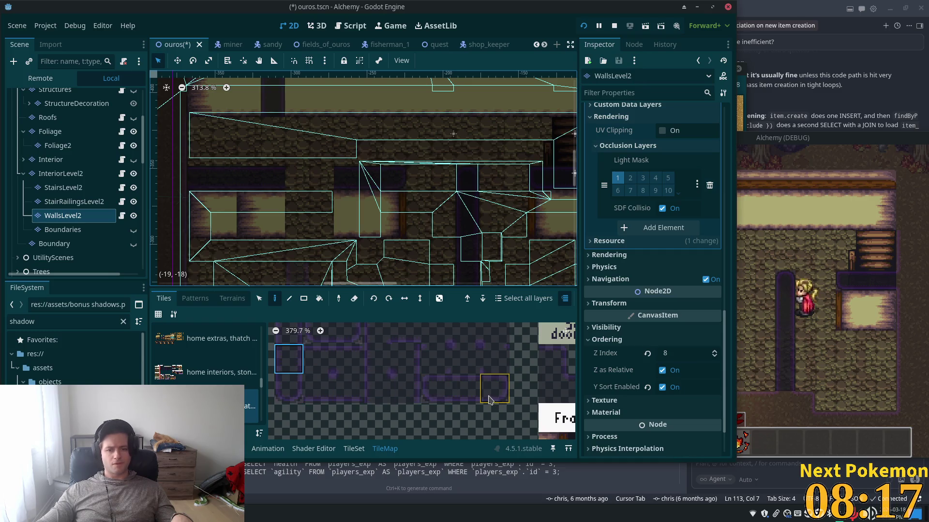
pyautogui.click(488, 400)
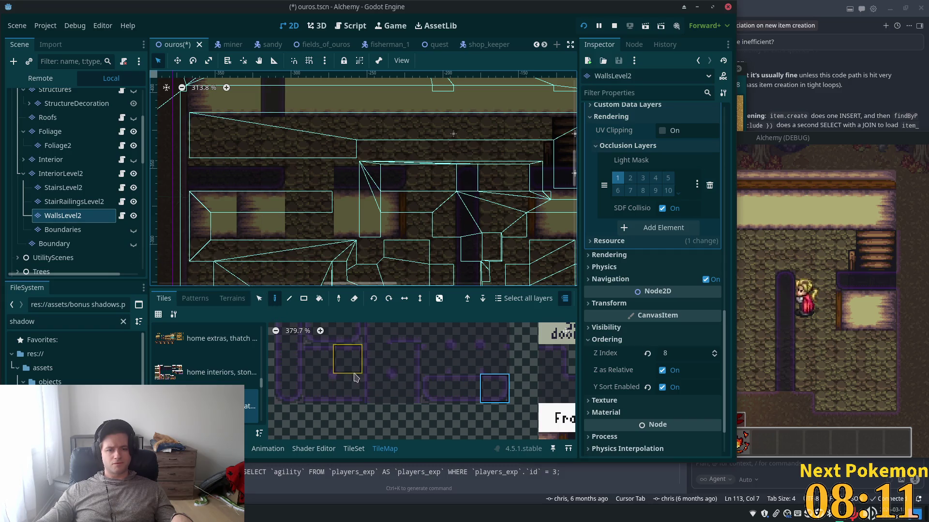
pyautogui.scroll(-5, 355, 377)
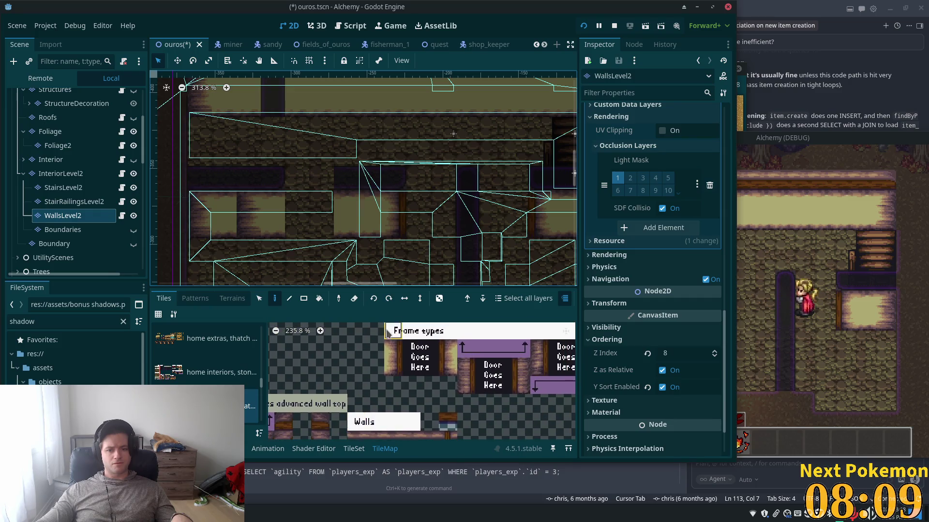
# Try the door tile, then single and two stacked Walls tiles from the atlas
pyautogui.click(387, 374)
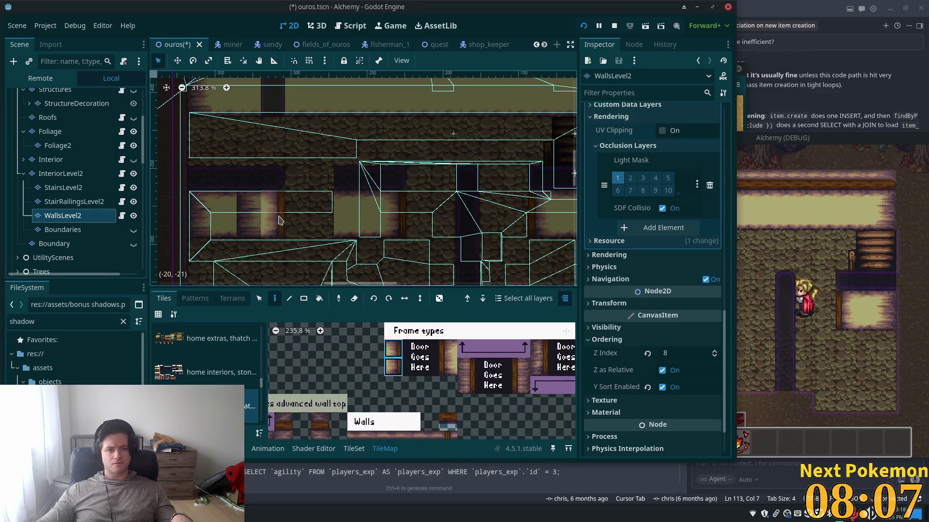
pyautogui.moveTo(424, 391)
pyautogui.mouseDown()
pyautogui.moveTo(353, 443)
pyautogui.moveTo(473, 418)
pyautogui.moveTo(476, 397)
pyautogui.mouseUp()
pyautogui.click(376, 376)
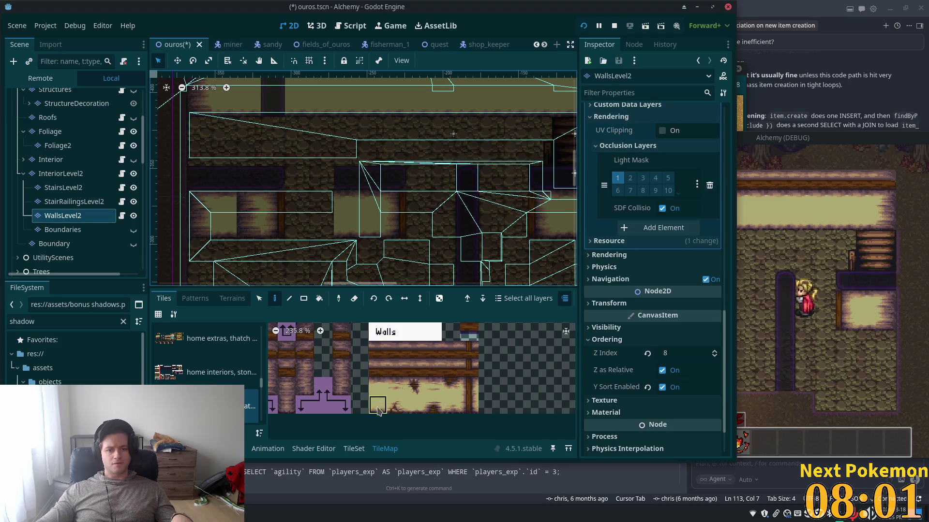
pyautogui.moveTo(378, 410); pyautogui.dragTo(378, 387)
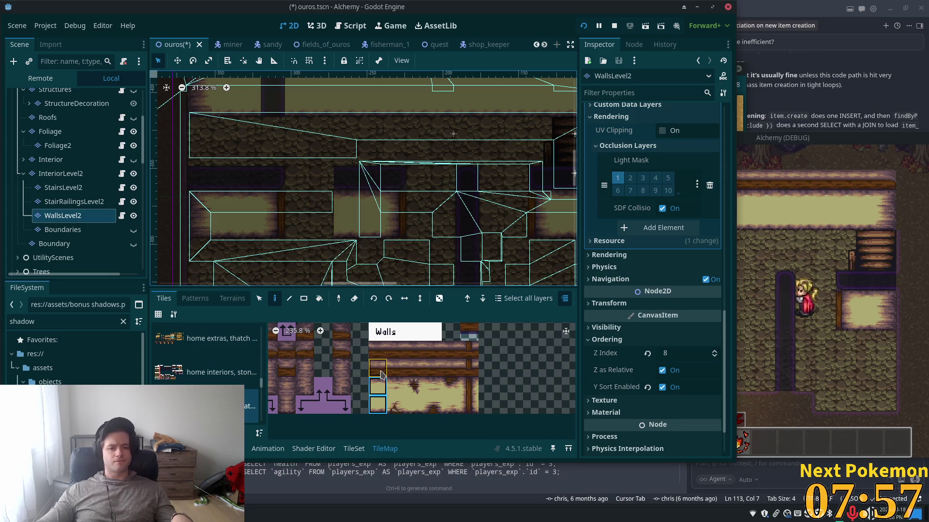
pyautogui.scroll(-3, 382, 375)
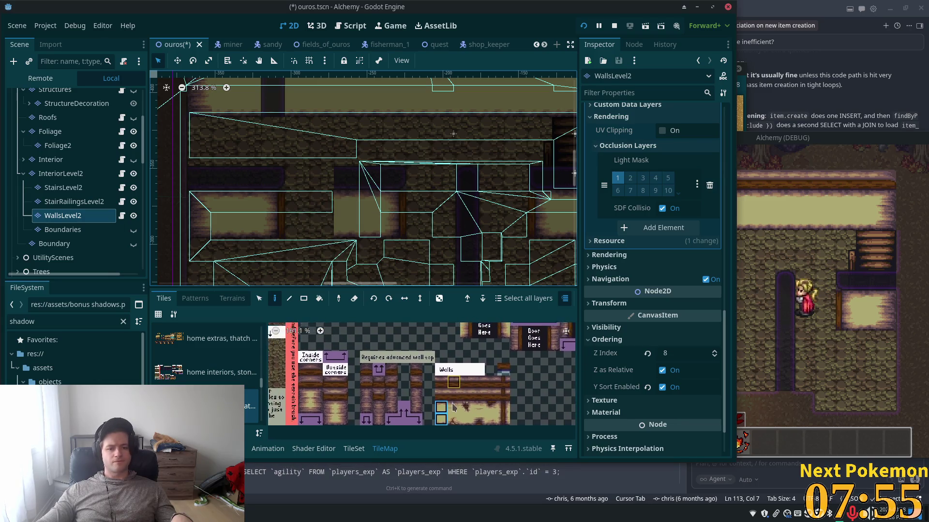
pyautogui.scroll(2, 455, 404)
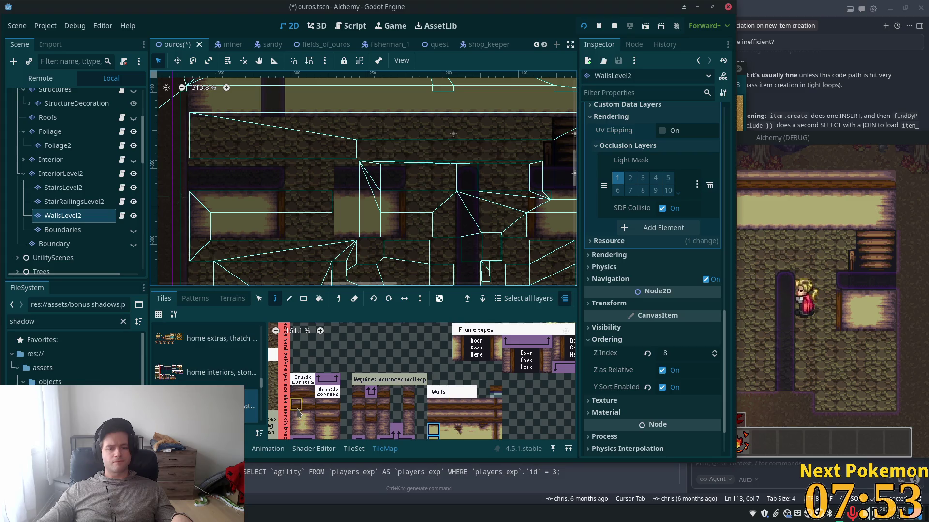
# Select a three-tile wall column and the Door Goes Here tiles, then save the scene
pyautogui.moveTo(298, 412); pyautogui.dragTo(302, 432)
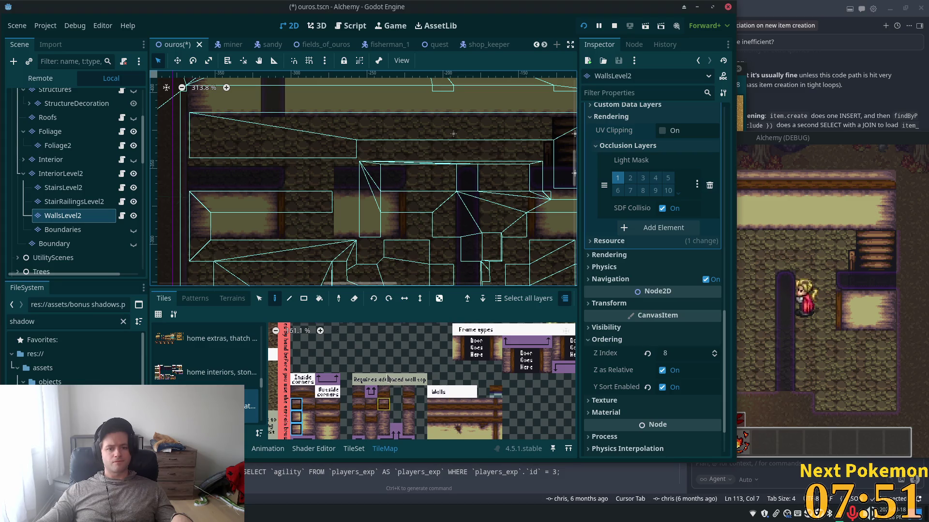
pyautogui.moveTo(493, 347); pyautogui.dragTo(495, 356)
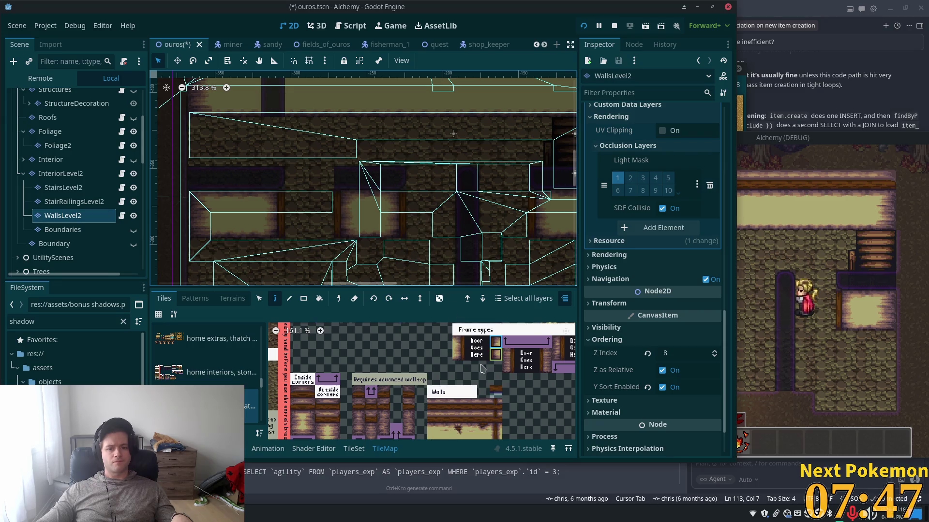
pyautogui.scroll(3, 435, 382)
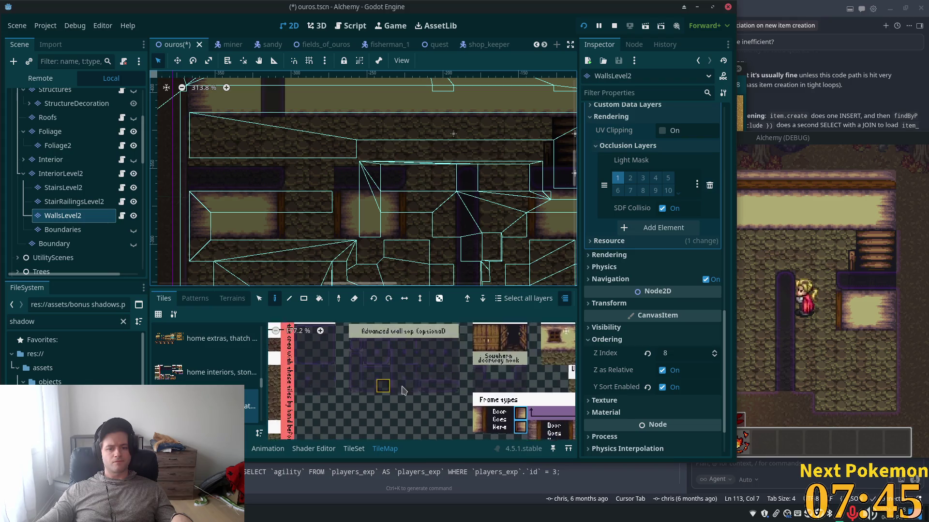
pyautogui.scroll(4, 395, 392)
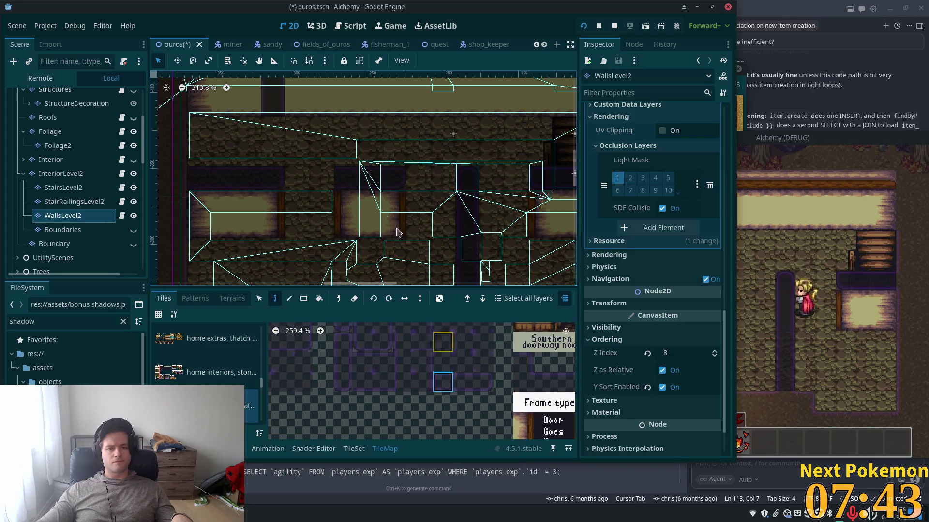
pyautogui.hscroll(3, 484, 382)
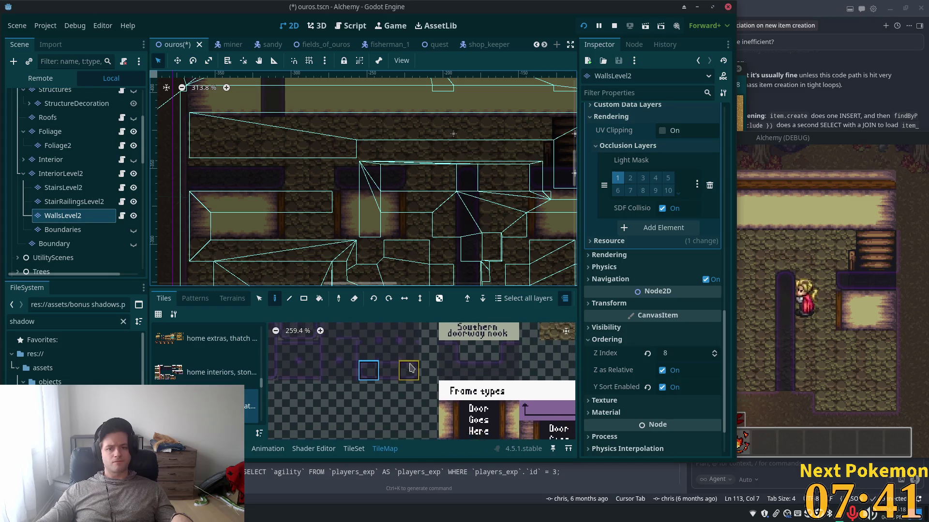
pyautogui.hotkey('ctrl', 's')
# Walk the player left and down in the running Alchemy game to check the walls
pyautogui.click(759, 260)
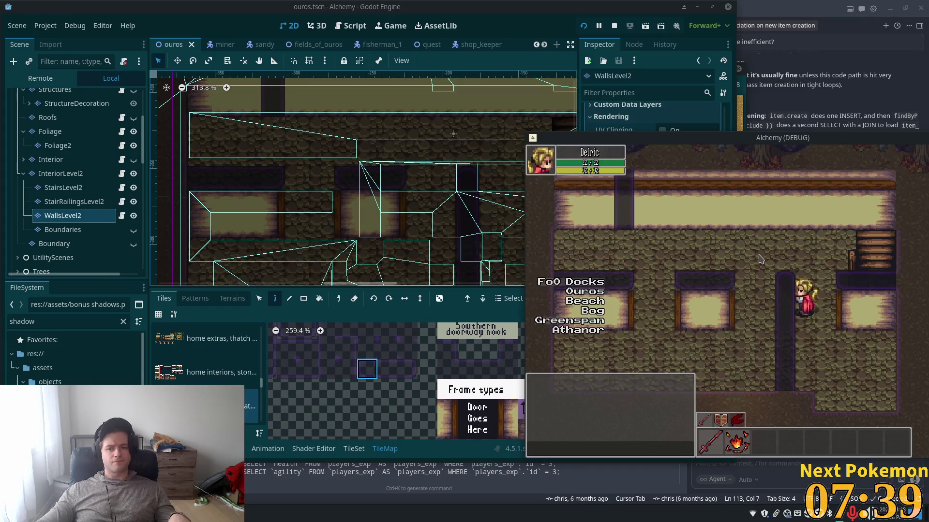
pyautogui.press('Left')
pyautogui.press('Down')
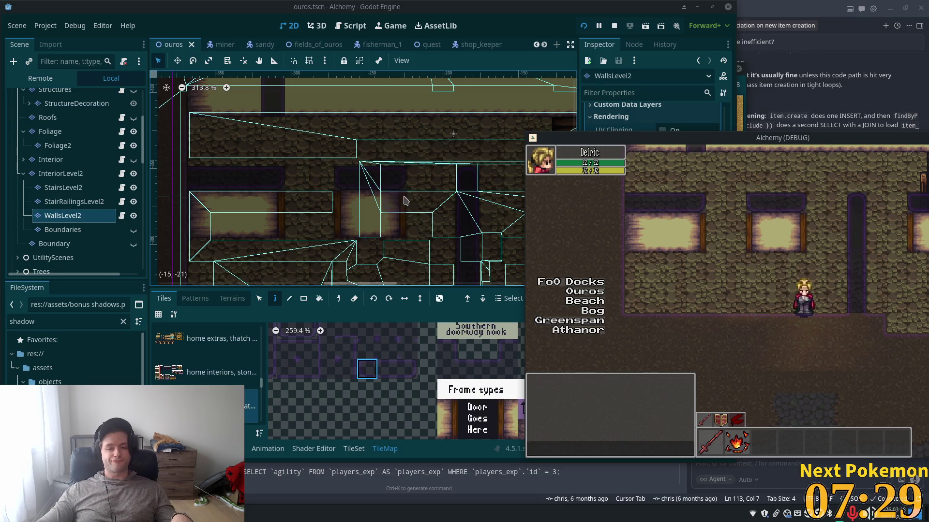
# Back in the editor, paint the chosen tile onto the WallsLevel2 map
pyautogui.click(379, 387)
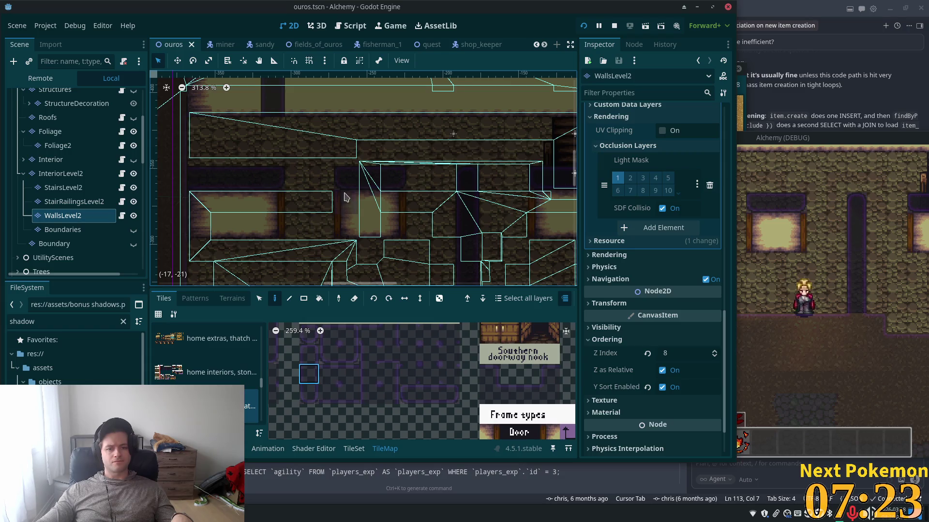
pyautogui.click(358, 270)
pyautogui.scroll(-3, 367, 232)
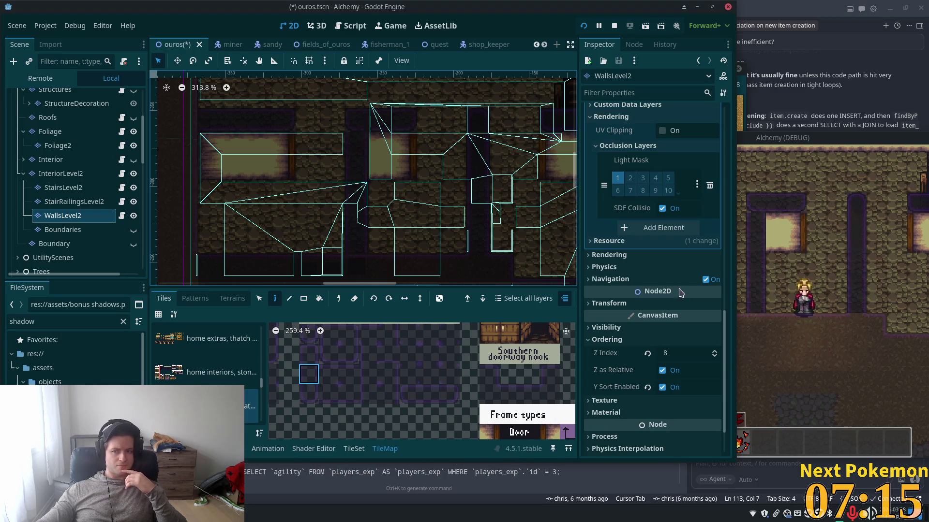
# Check the running game, then pick a wall tile from the atlas in the editor
pyautogui.click(807, 264)
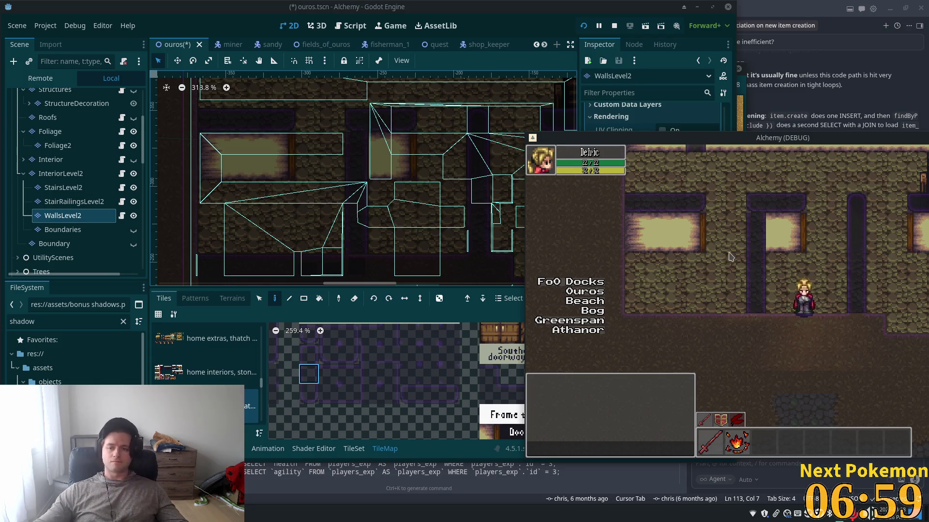
pyautogui.click(369, 375)
pyautogui.scroll(-4, 460, 353)
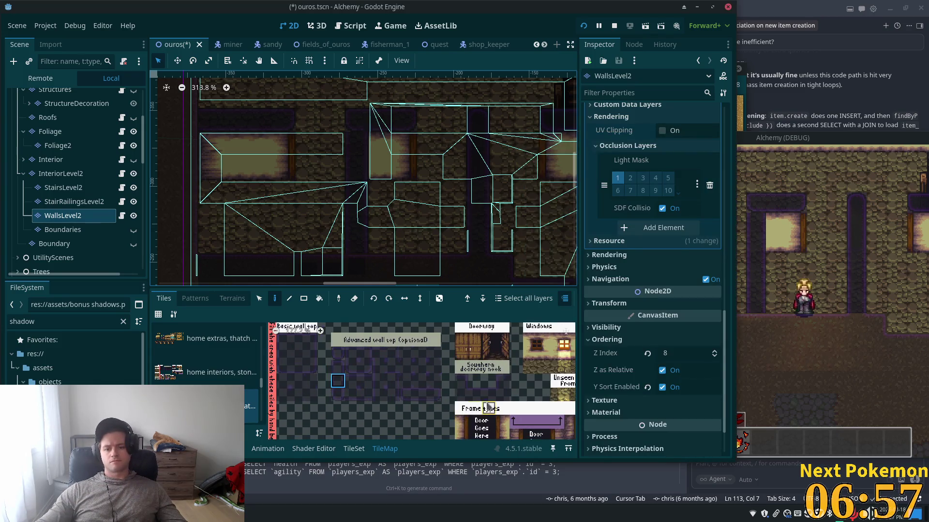
pyautogui.scroll(4, 465, 347)
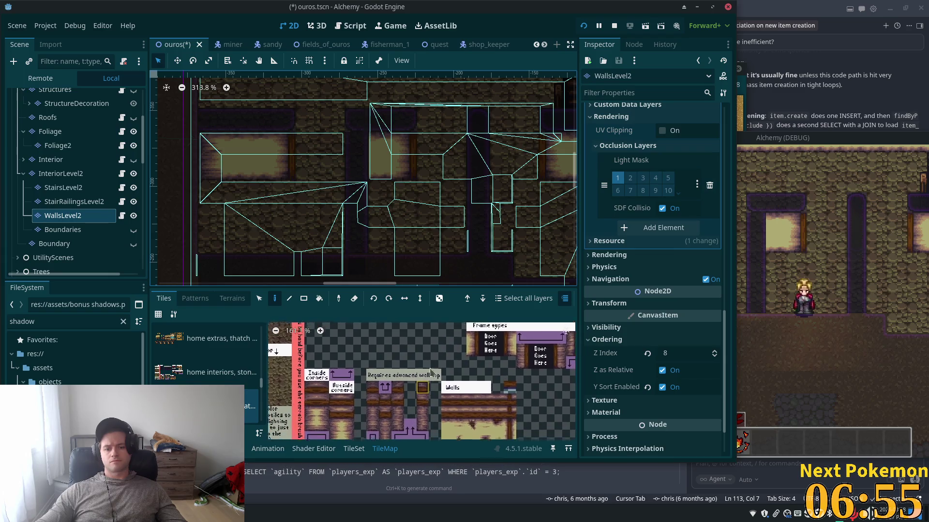
pyautogui.click(419, 387)
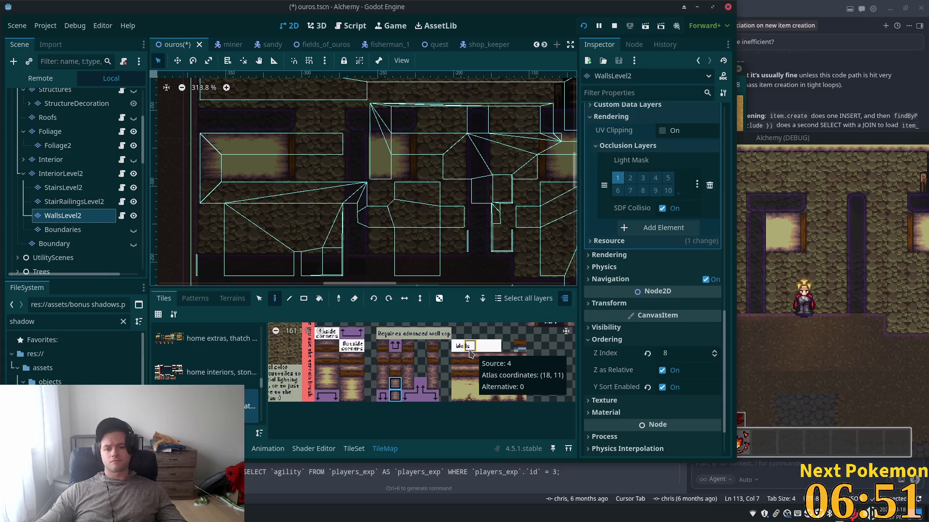
# Compare the running game window against the editor a couple more times
pyautogui.click(757, 140)
pyautogui.click(414, 80)
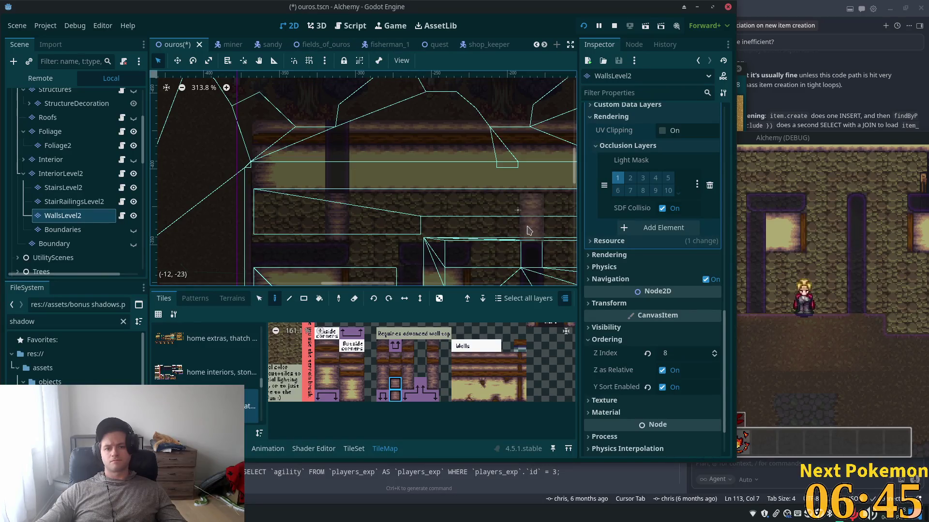
pyautogui.scroll(-3, 406, 236)
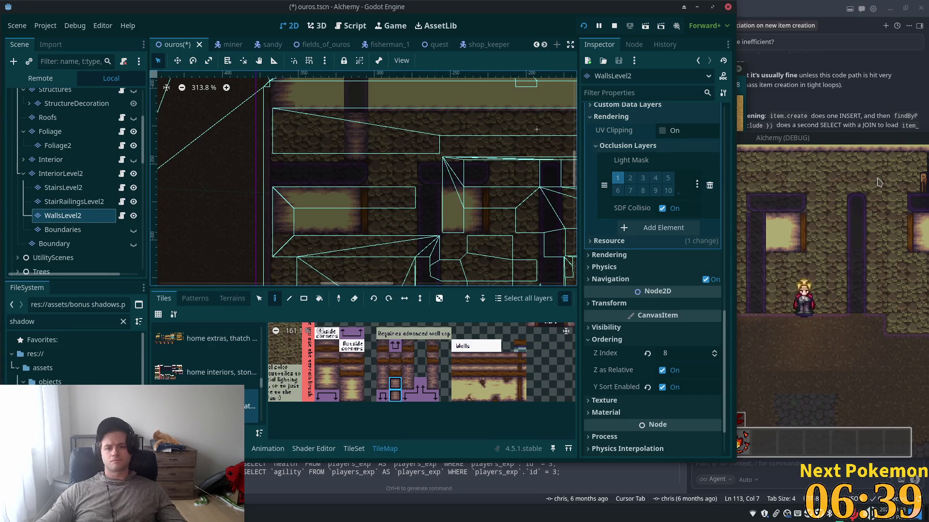
pyautogui.click(846, 145)
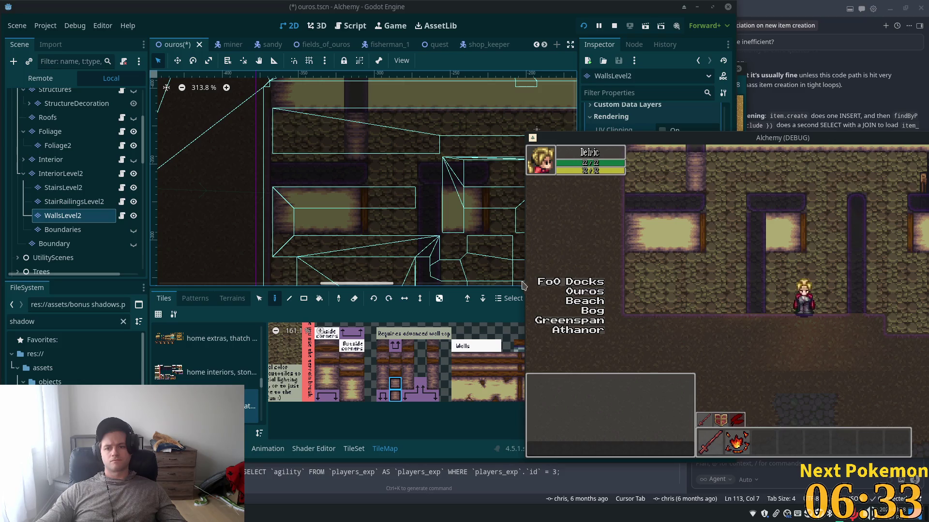
pyautogui.click(392, 381)
pyautogui.scroll(3, 497, 411)
pyautogui.scroll(3, 498, 416)
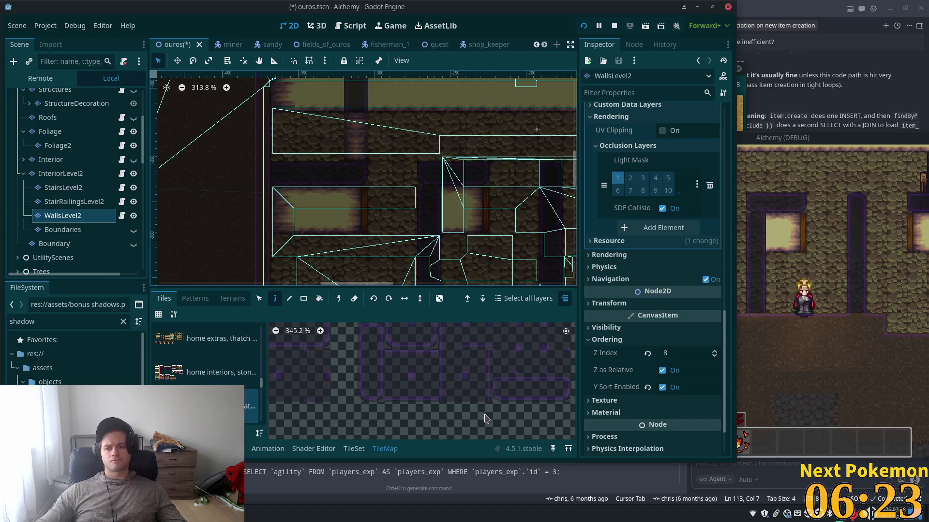
# Pick the neighbouring blank boundary tile and bring the Alchemy (DEBUG) window forward
pyautogui.click(459, 400)
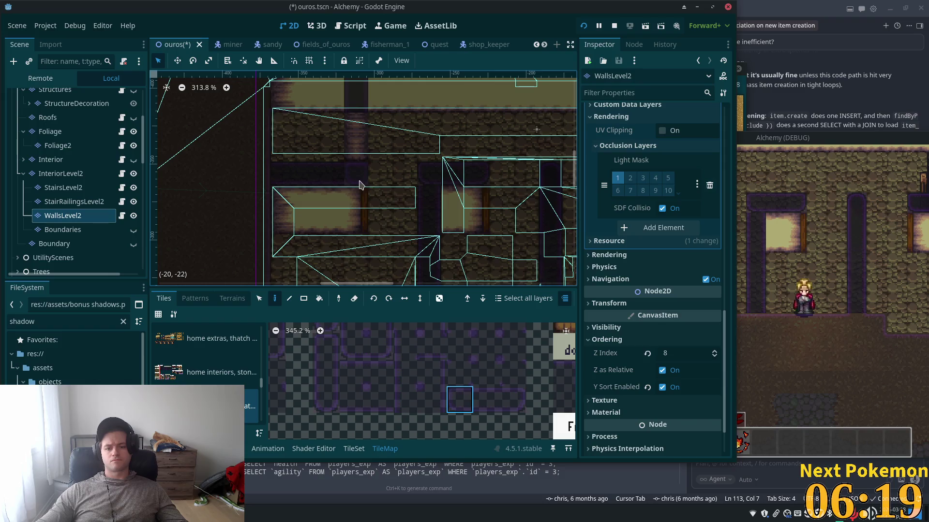
pyautogui.hscroll(5, 359, 185)
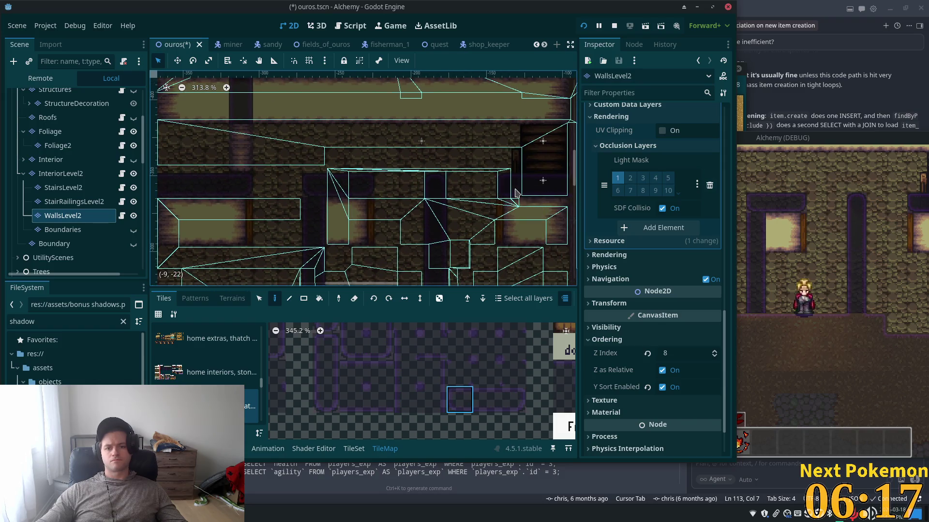
pyautogui.click(512, 399)
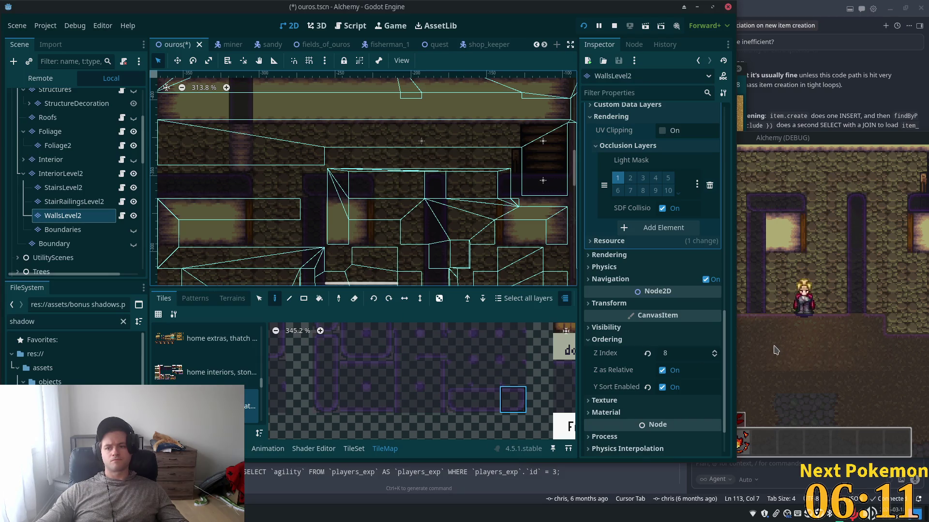
pyautogui.click(897, 363)
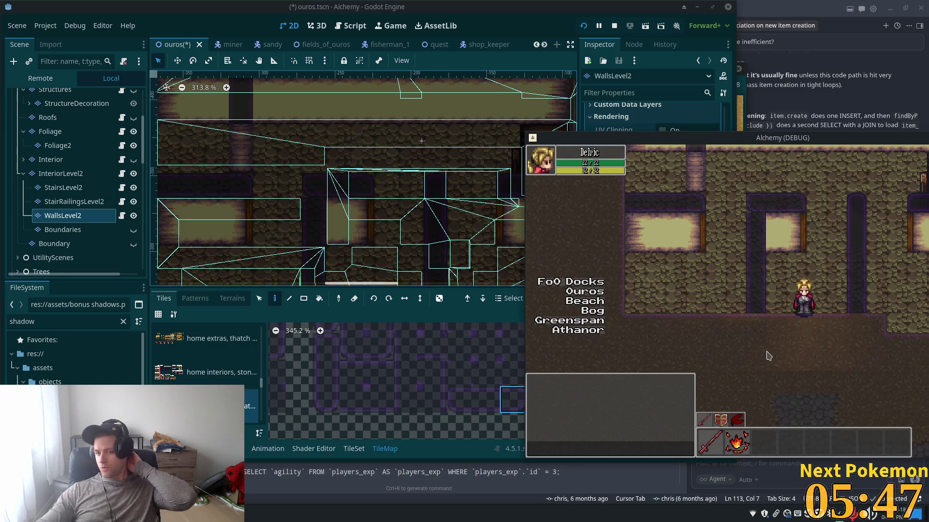
# Move the game window and walk the character around the room to test the walls
pyautogui.moveTo(770, 141); pyautogui.dragTo(637, 181)
pyautogui.press('Left')
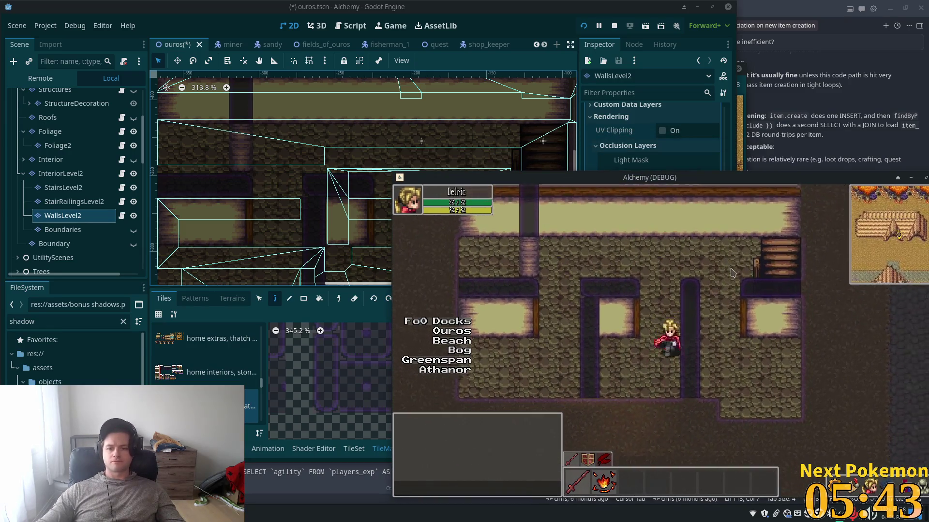
pyautogui.press('Left')
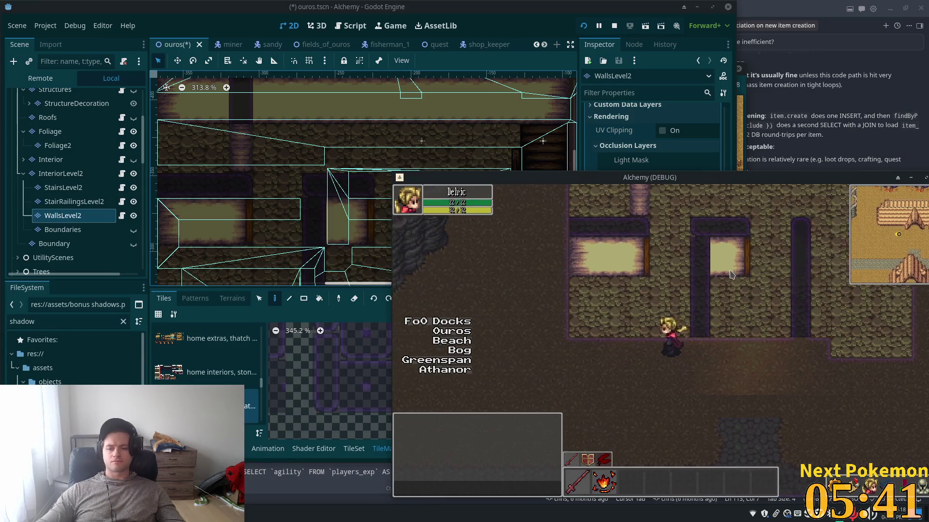
pyautogui.press('Up')
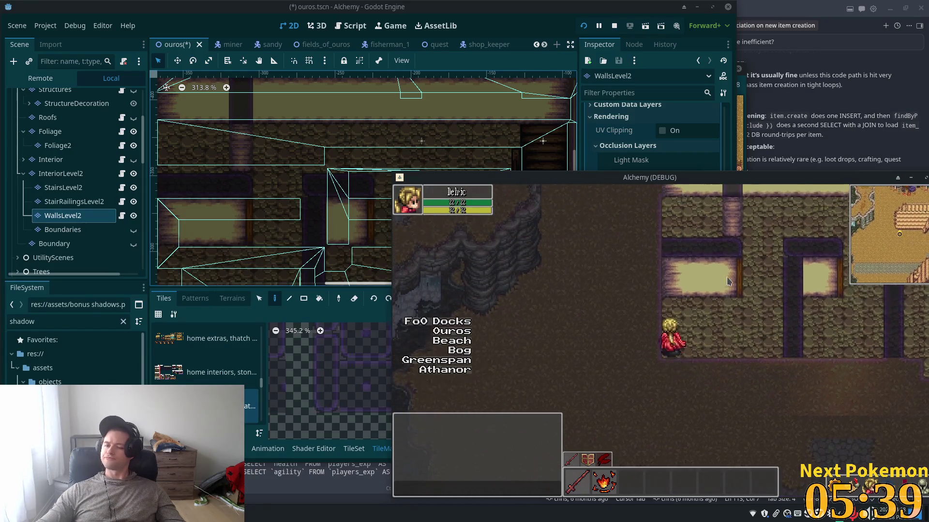
pyautogui.press('Down')
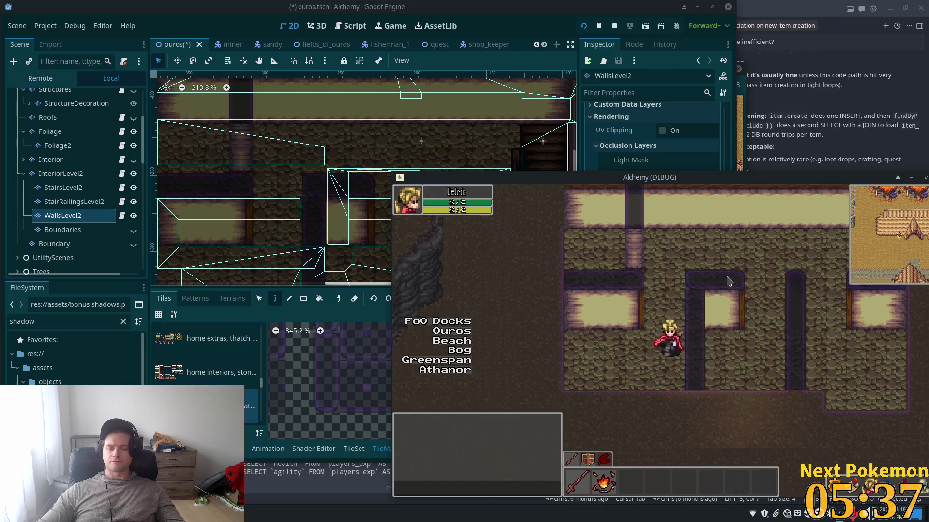
pyautogui.press('Right')
pyautogui.press('Left')
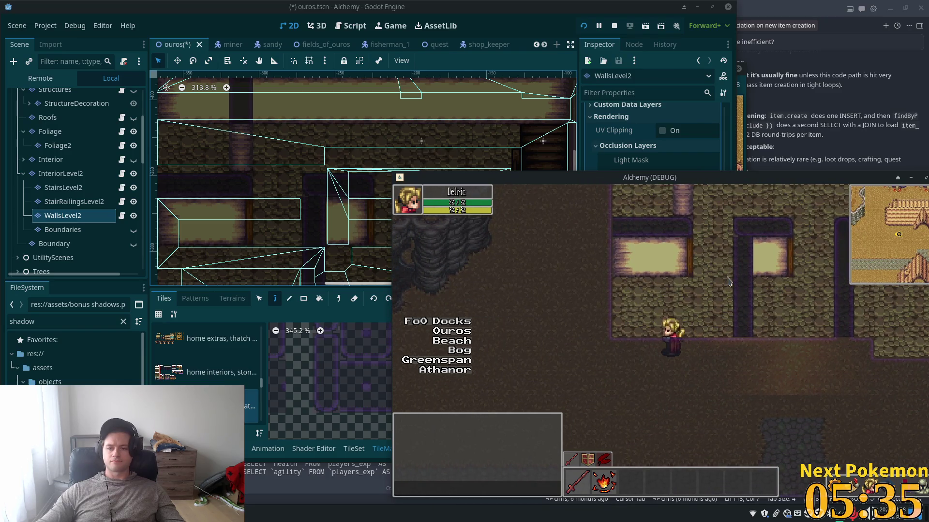
pyautogui.press('Right')
pyautogui.press('Up')
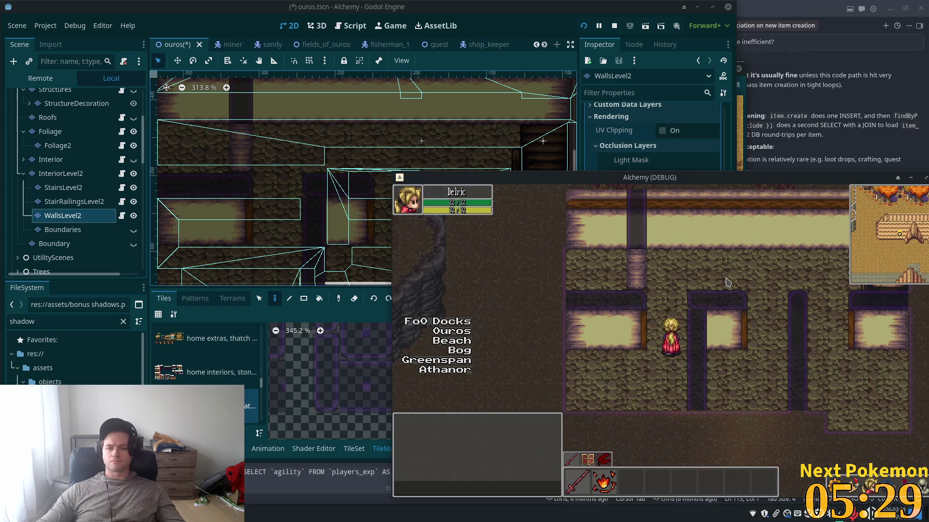
# Walk the character up behind the walls to test occlusion, then select the Boundaries node
pyautogui.press('Up')
pyautogui.press('Right')
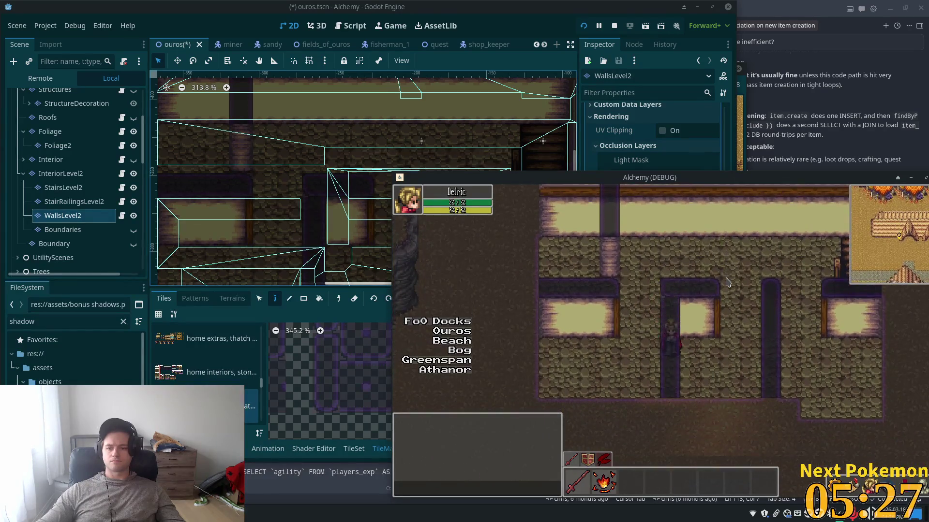
pyautogui.press('Up')
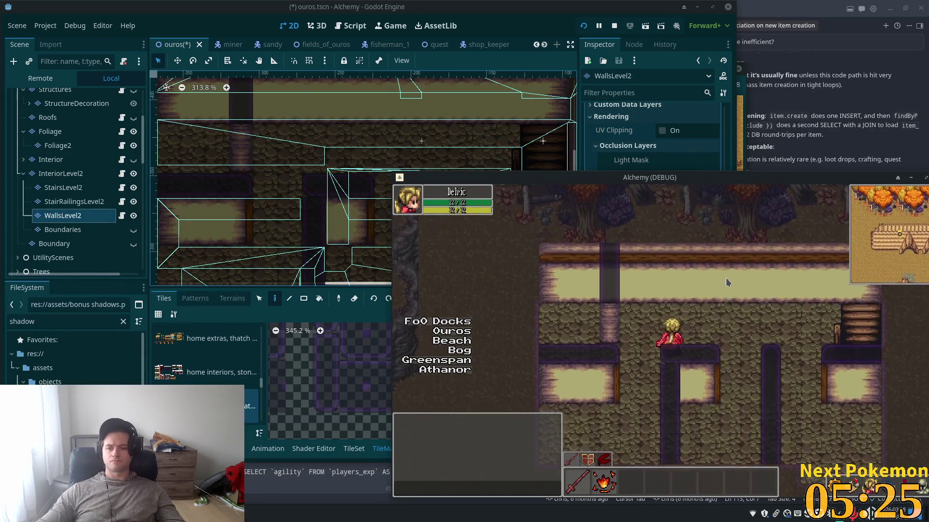
pyautogui.press('Right')
pyautogui.press('Down')
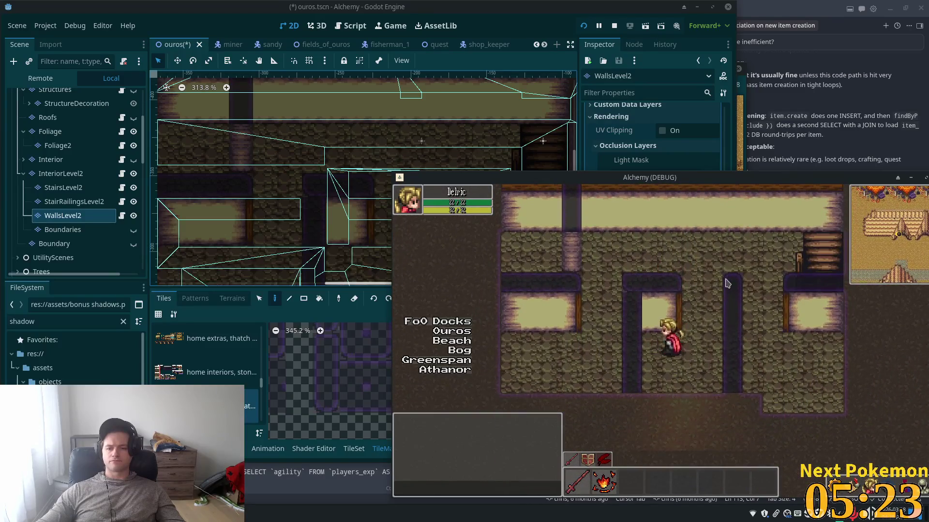
pyautogui.press('Up')
pyautogui.press('Left')
pyautogui.press('Left')
pyautogui.press('Down')
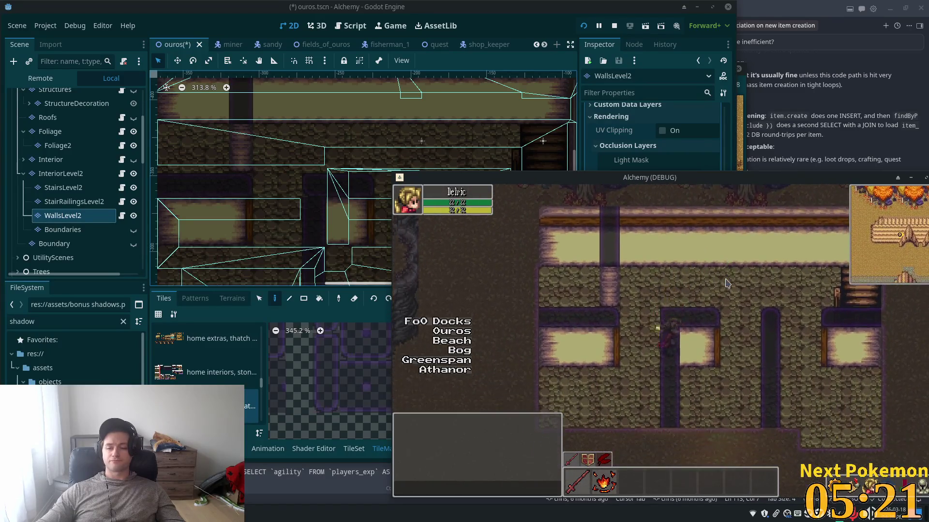
pyautogui.click(63, 229)
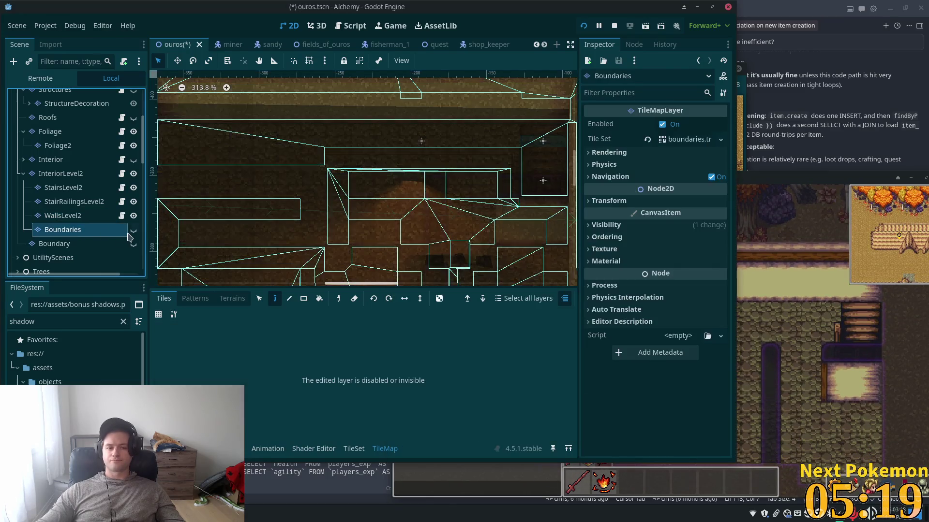
# Right-drag down the interior column to erase its boundary tiles on the Boundaries layer
pyautogui.scroll(-4, 413, 146)
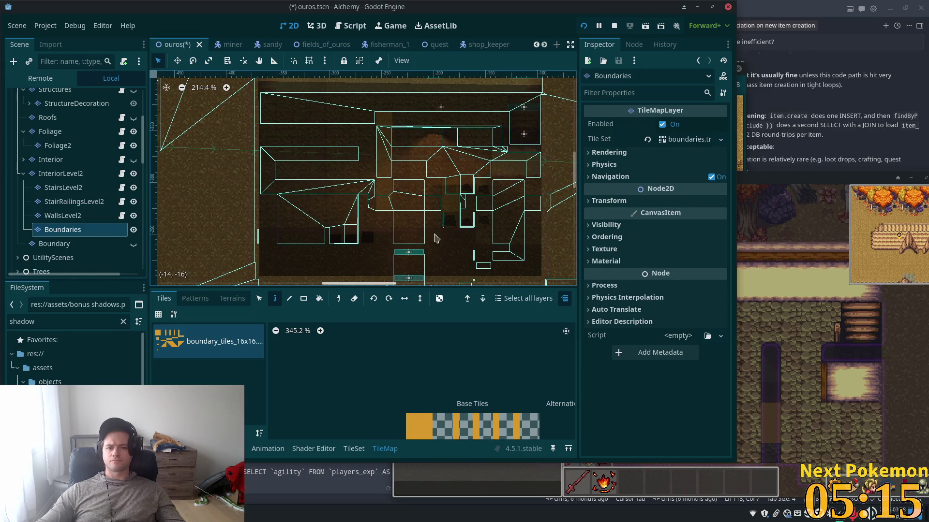
pyautogui.scroll(3, 428, 240)
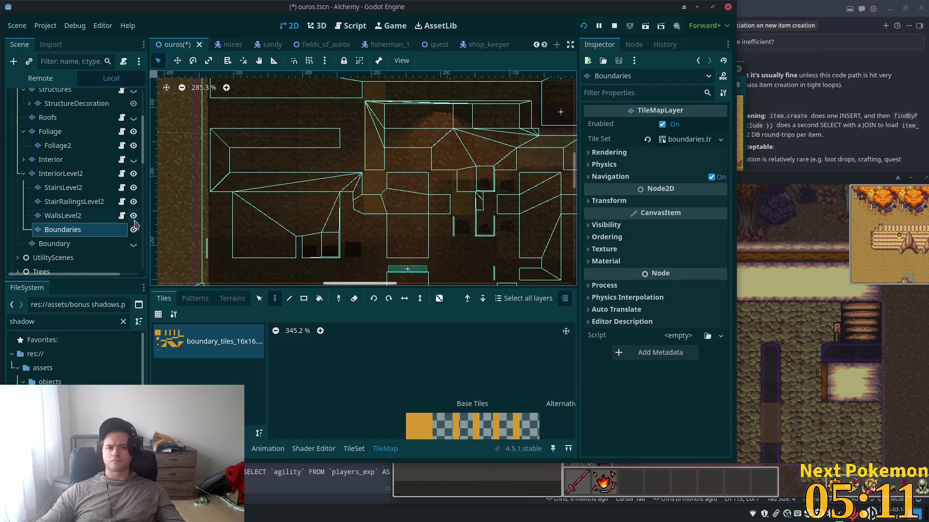
pyautogui.click(96, 215)
pyautogui.click(95, 231)
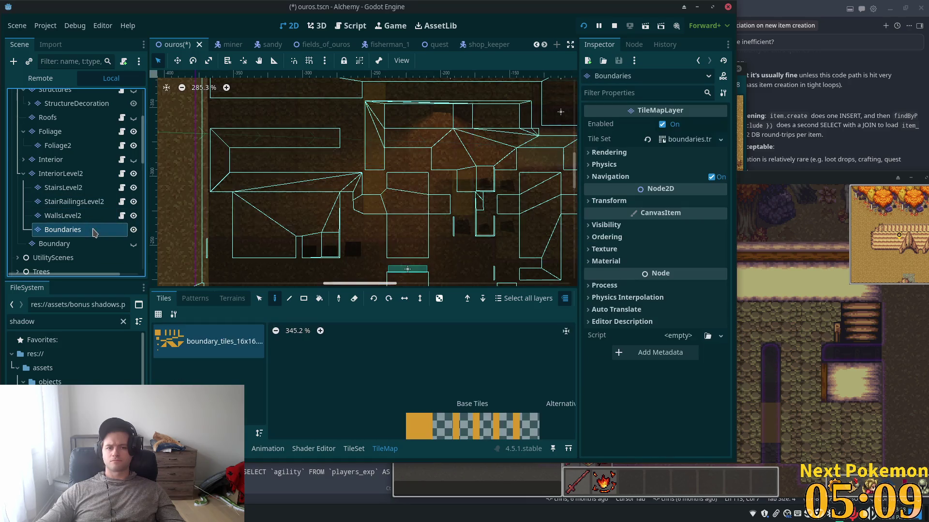
pyautogui.moveTo(345, 160)
pyautogui.mouseDown()
pyautogui.moveTo(317, 185)
pyautogui.moveTo(315, 175)
pyautogui.mouseUp()
pyautogui.moveTo(341, 122); pyautogui.dragTo(337, 245)
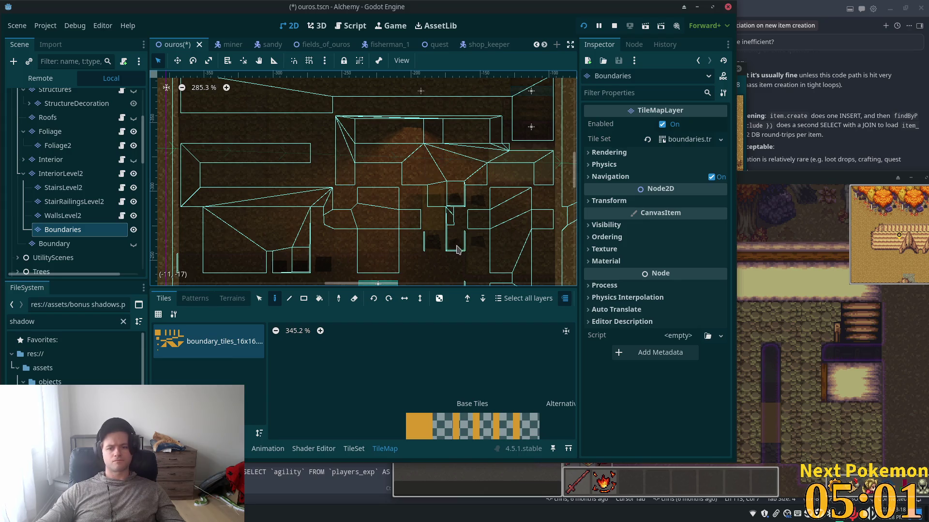
pyautogui.click(103, 217)
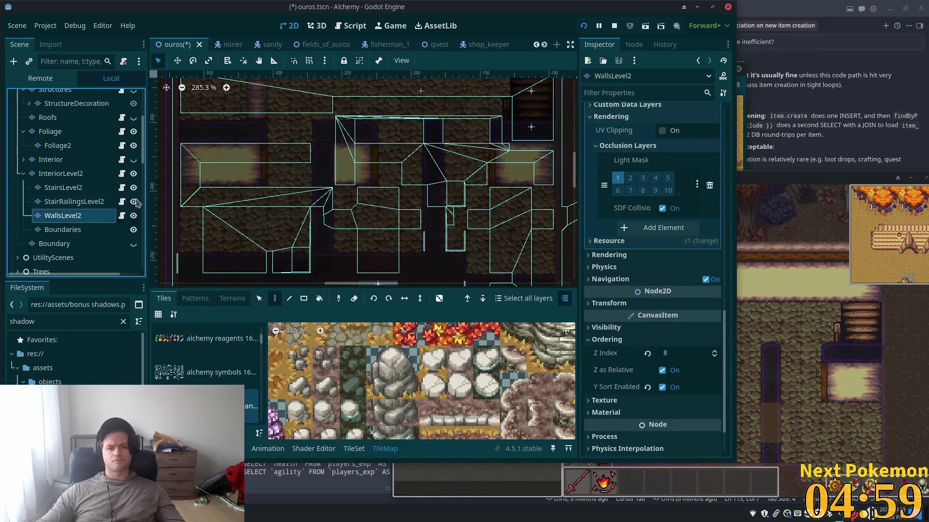
# Pan over the interior walls, then select the orange boundary tile on the Boundaries layer
pyautogui.moveTo(443, 202)
pyautogui.mouseDown()
pyautogui.moveTo(471, 230)
pyautogui.moveTo(453, 206)
pyautogui.moveTo(460, 192)
pyautogui.mouseUp()
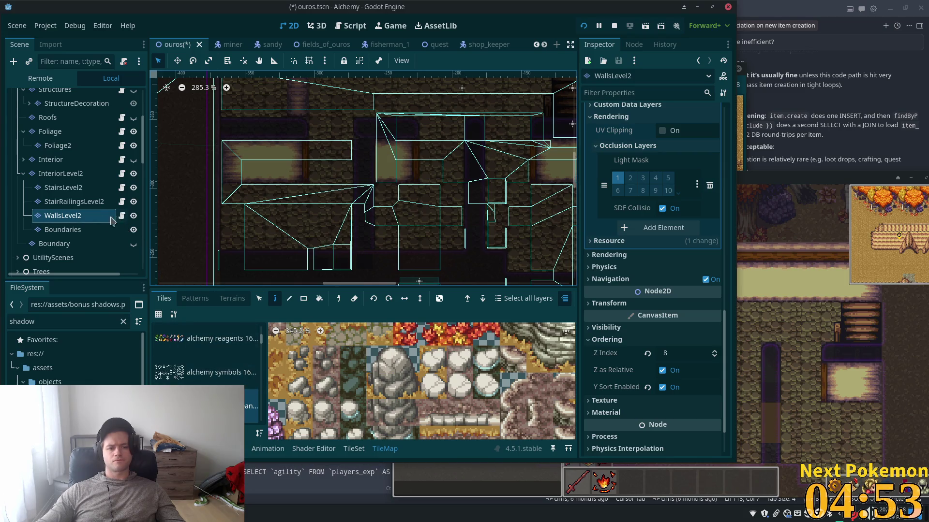
pyautogui.moveTo(369, 195); pyautogui.dragTo(364, 221)
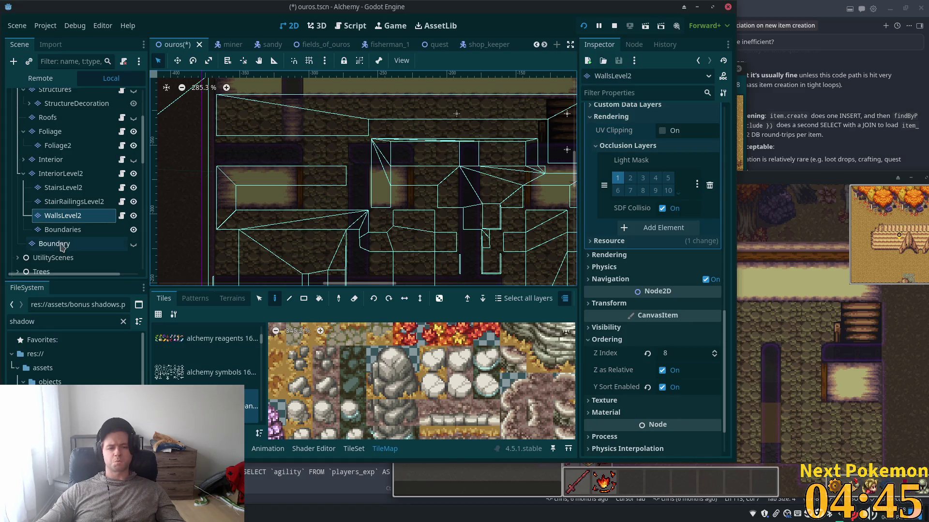
pyautogui.scroll(3, 360, 176)
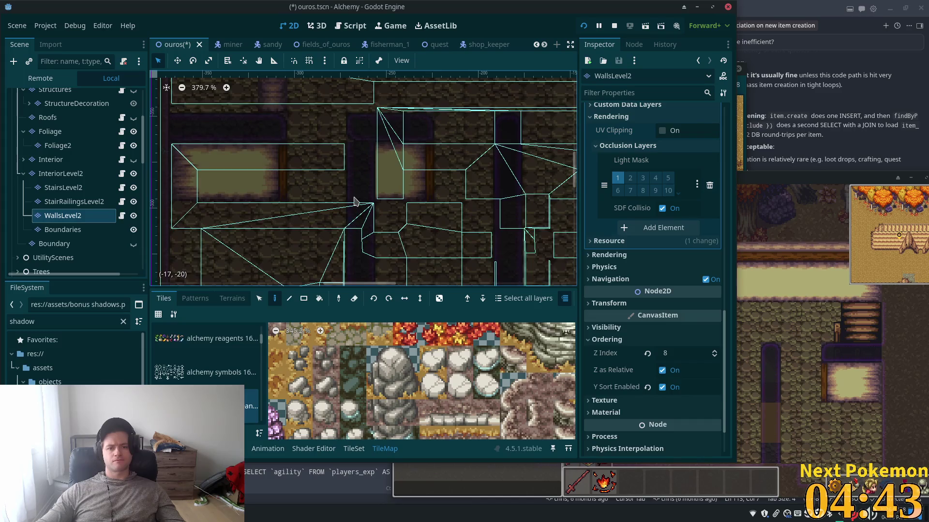
pyautogui.click(85, 230)
pyautogui.click(419, 425)
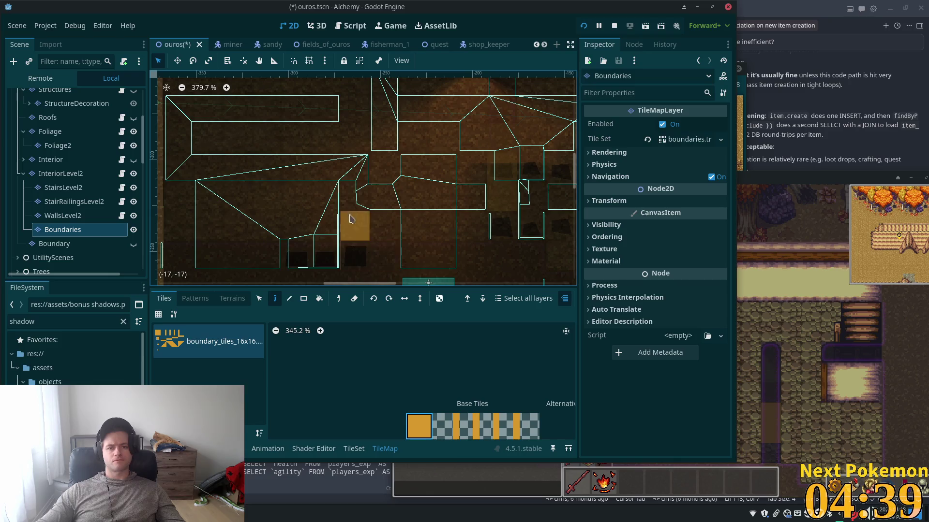
# Paint a vertical column of orange boundary tiles and compare it with the walls
pyautogui.moveTo(353, 138); pyautogui.dragTo(359, 246)
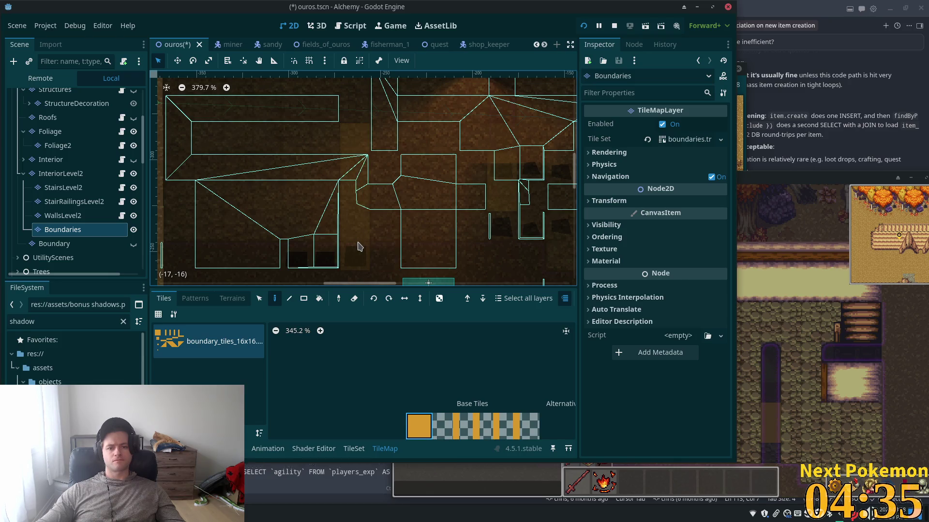
pyautogui.scroll(3, 321, 176)
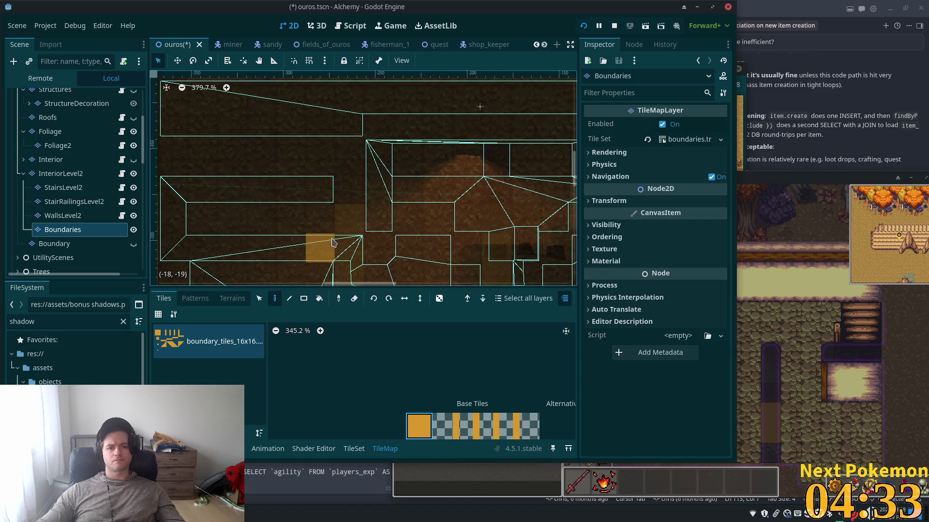
pyautogui.click(65, 217)
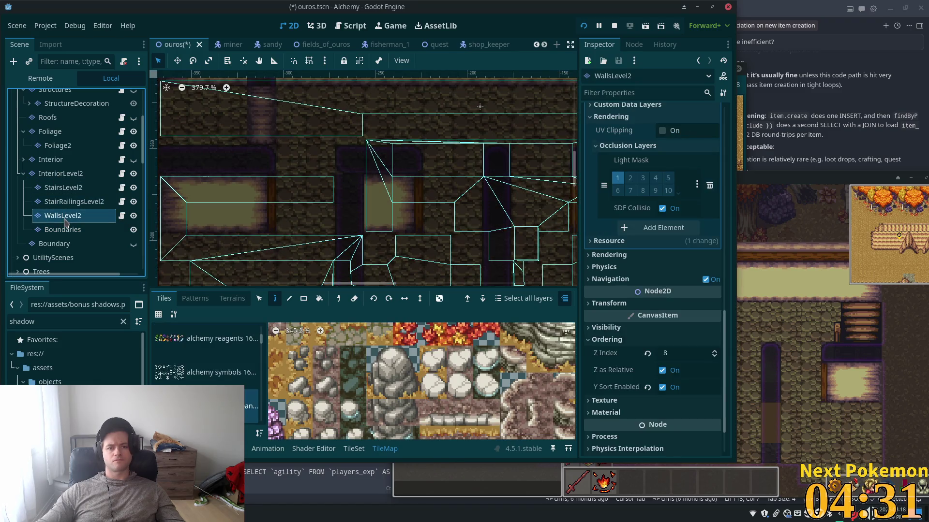
pyautogui.scroll(2, 311, 197)
pyautogui.hscroll(-2, 311, 197)
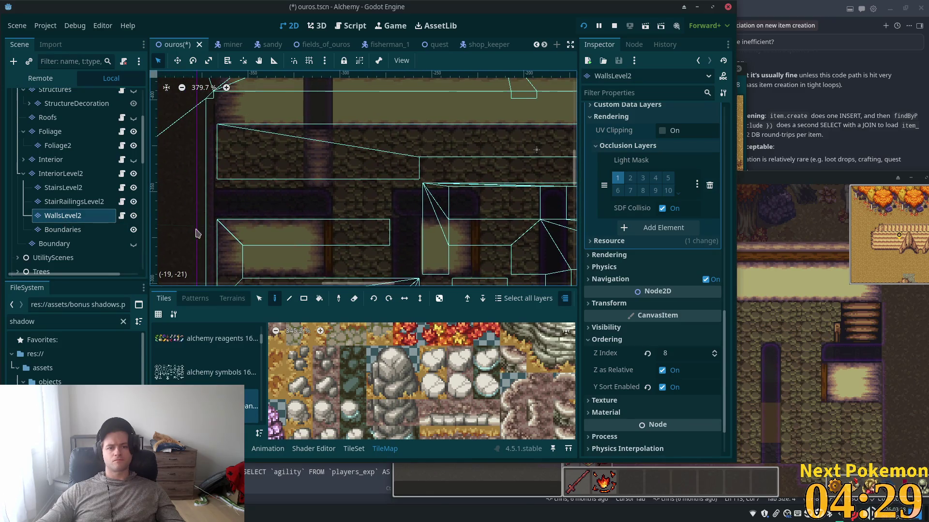
# Place two more boundary tiles beside the wall and check them against WallsLevel2
pyautogui.click(74, 229)
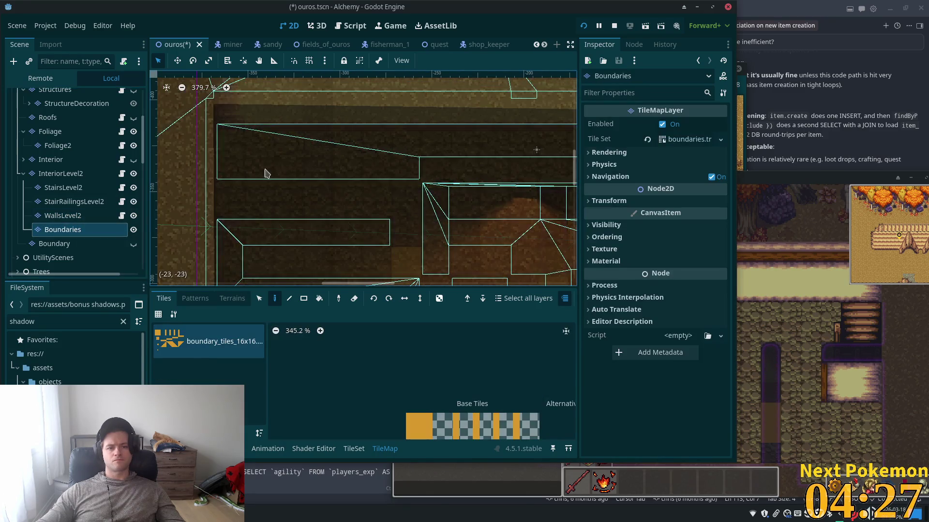
pyautogui.click(318, 173)
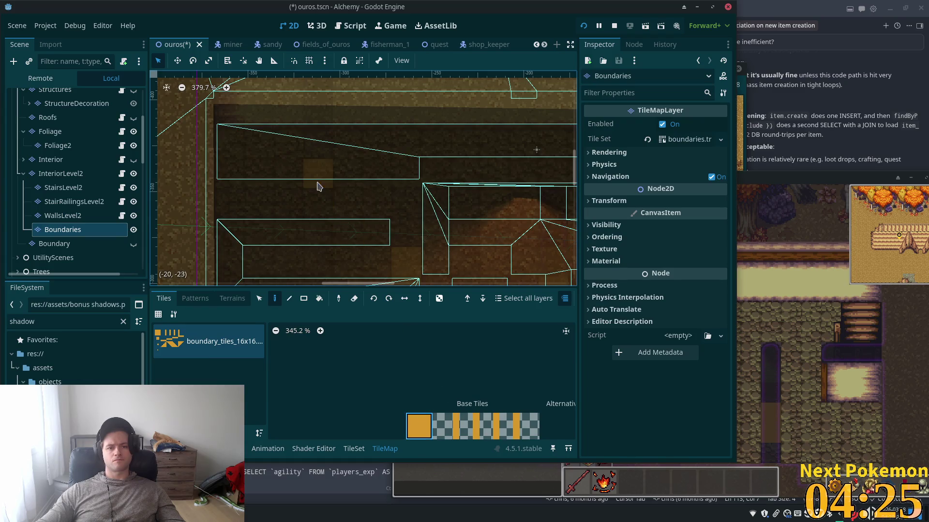
pyautogui.click(316, 145)
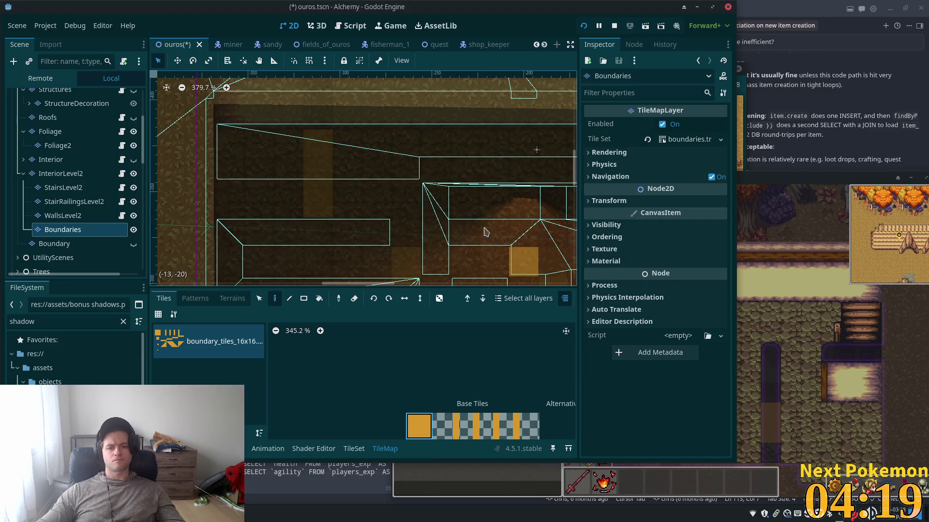
pyautogui.scroll(-6, 490, 233)
pyautogui.hscroll(6, 489, 233)
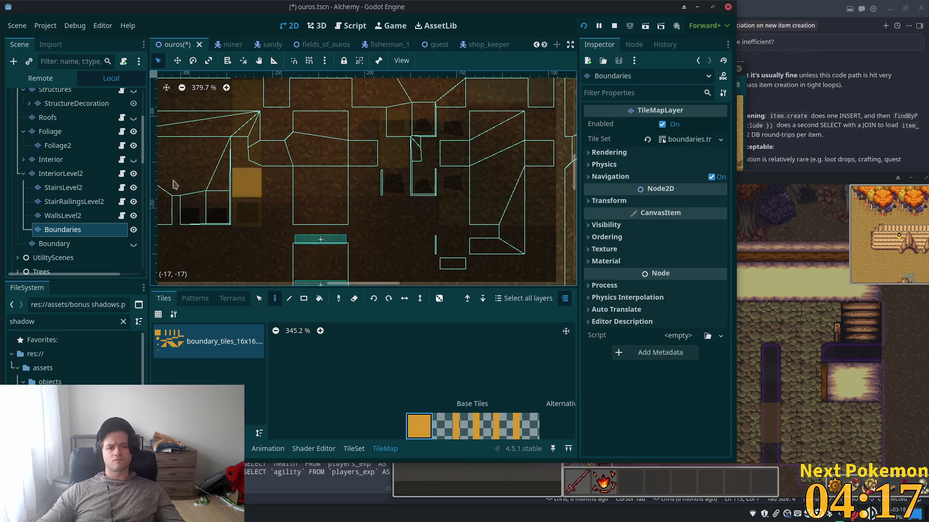
pyautogui.click(55, 216)
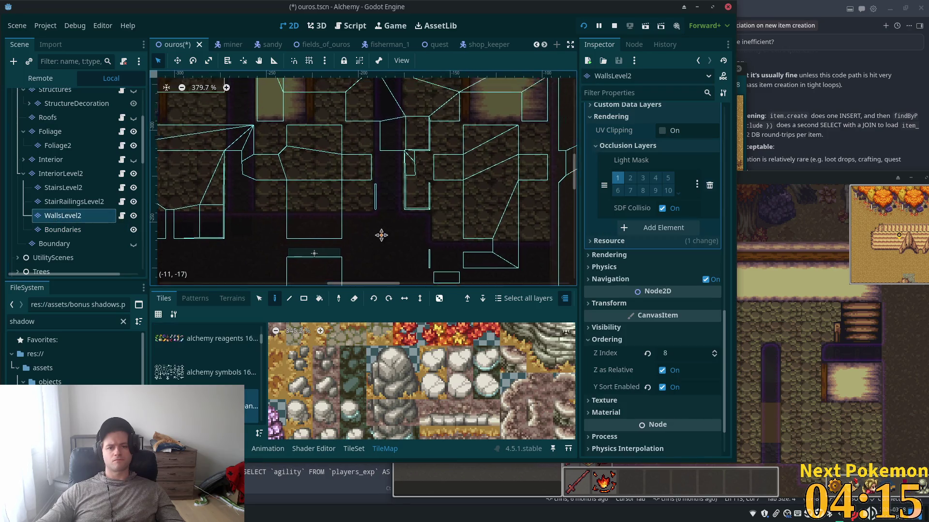
pyautogui.scroll(3, 390, 230)
pyautogui.hscroll(2, 390, 230)
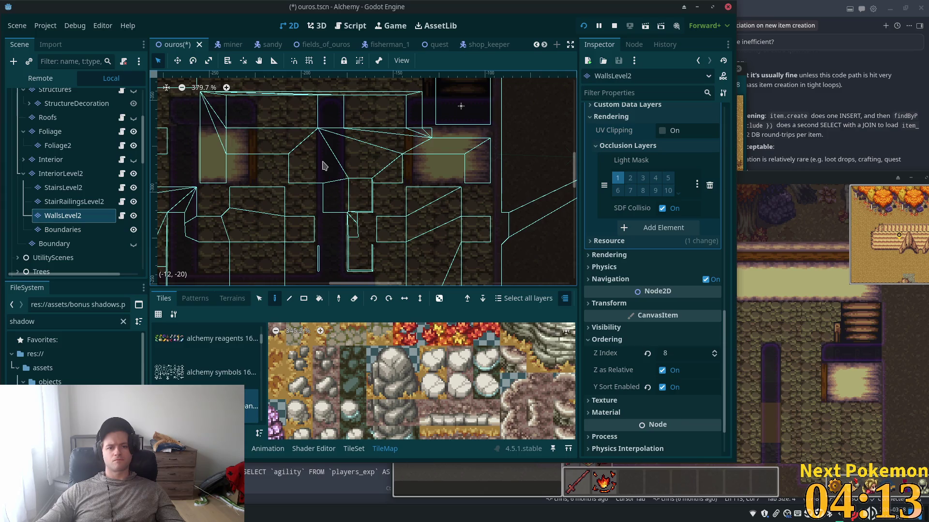